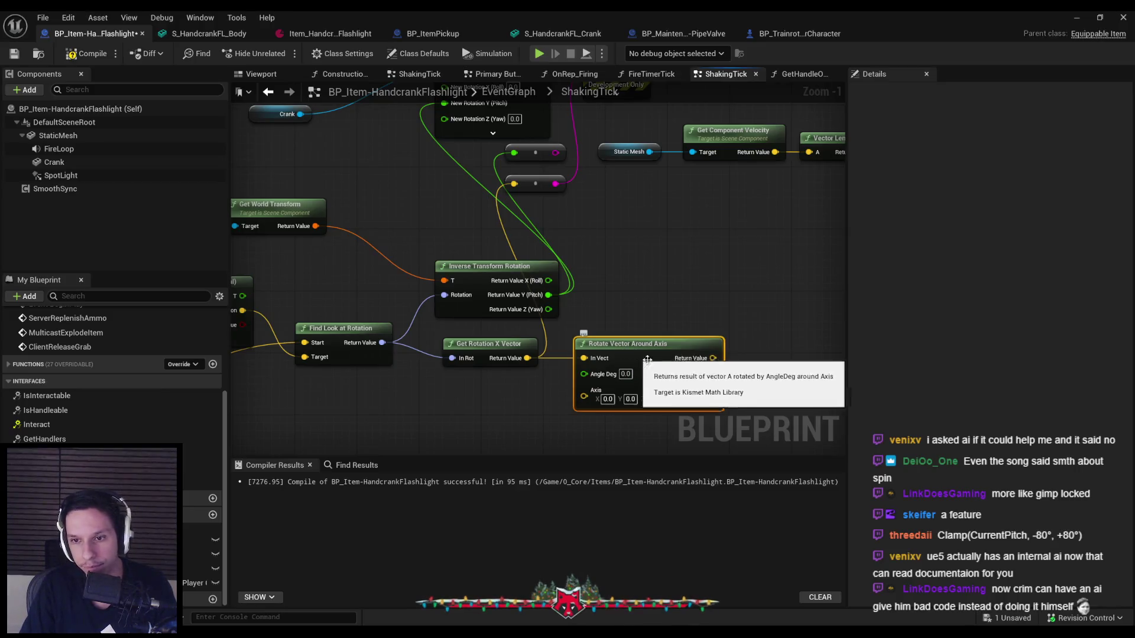
- Wire Find Look at Rotation's Return Value into Print String's In String, compile, and start a play test
scroll(713, 359, "down", 1)
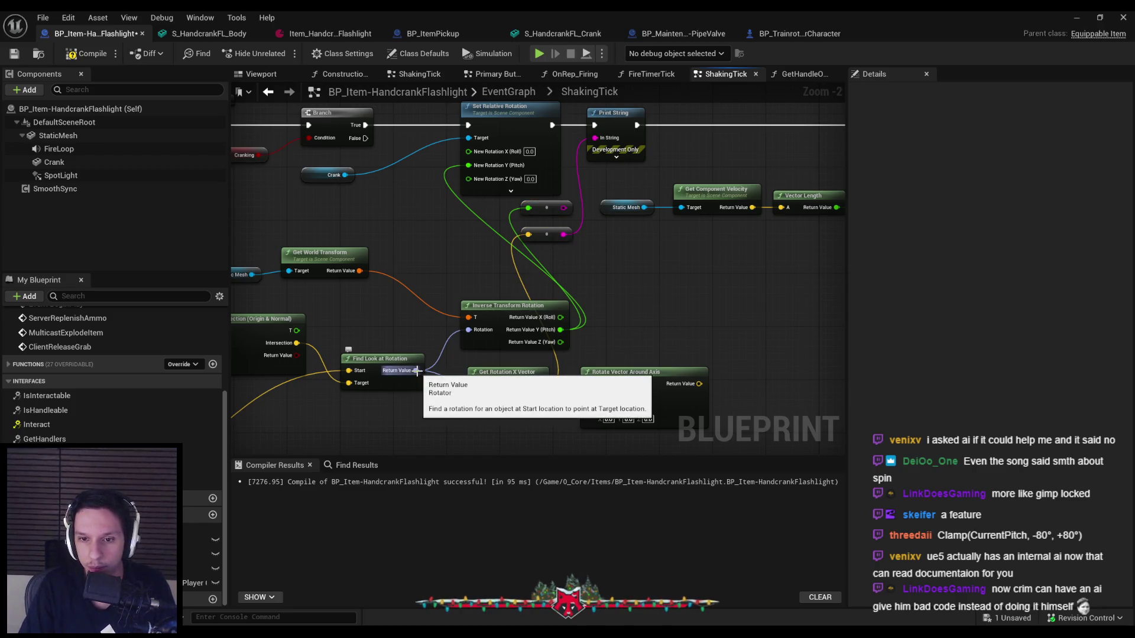
left_click_drag(417, 370, 595, 138)
left_click_drag(506, 255, 548, 263)
left_click(89, 53)
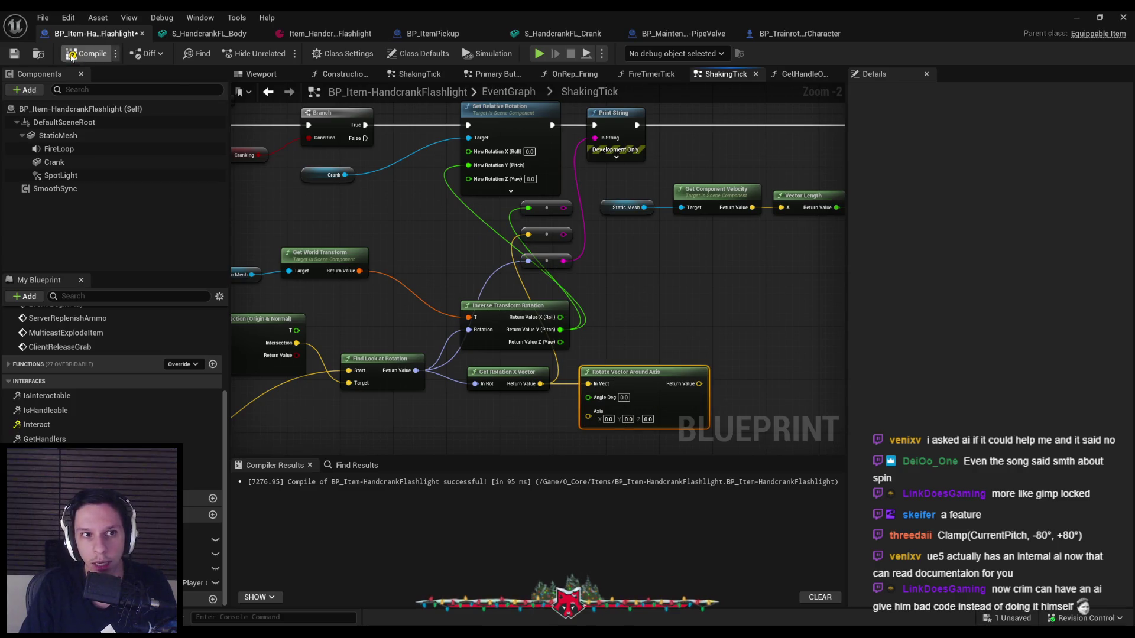
left_click(539, 53)
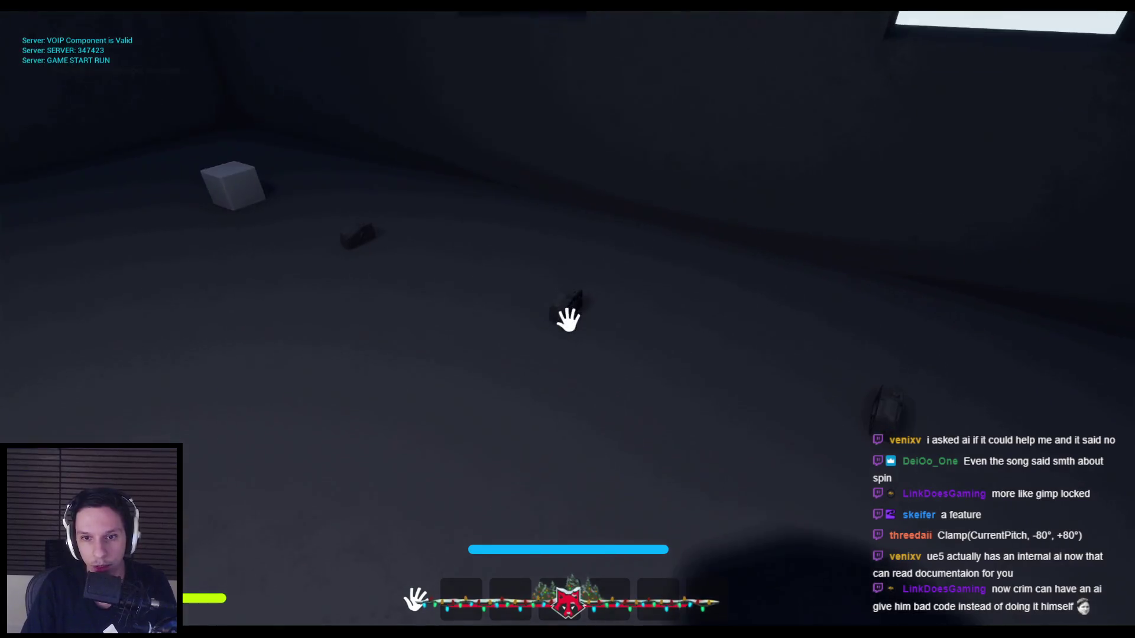
left_click(568, 320)
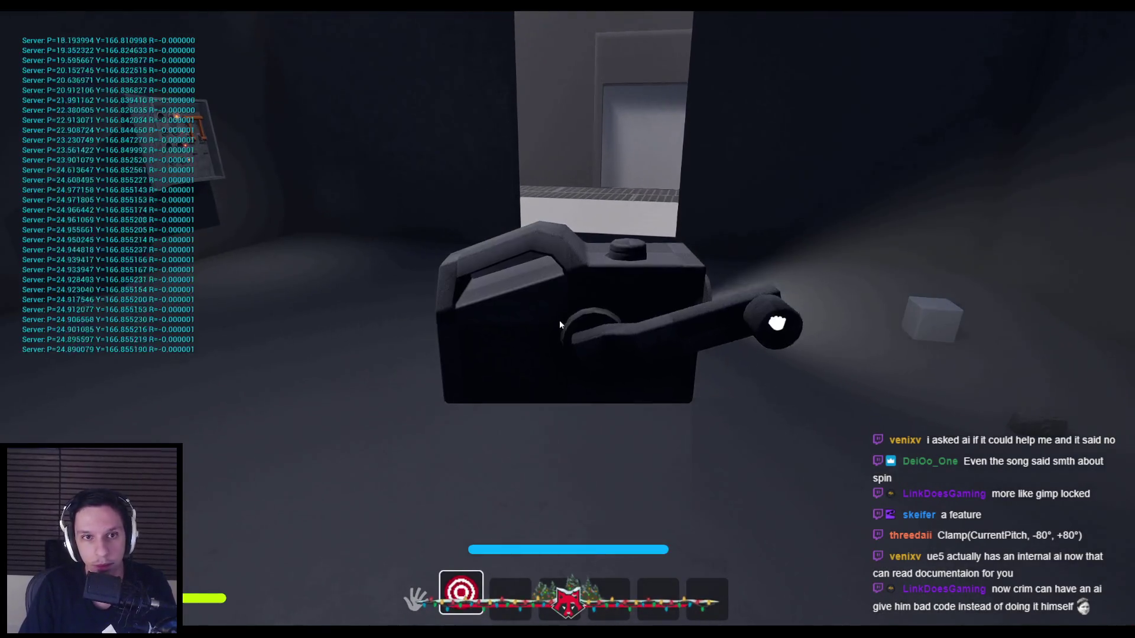
mouse_move(622, 505)
left_mouse_down()
mouse_move(633, 499)
mouse_move(603, 490)
mouse_move(773, 385)
mouse_move(741, 238)
mouse_move(641, 182)
mouse_move(773, 291)
mouse_move(735, 454)
mouse_move(611, 532)
mouse_move(609, 509)
mouse_move(742, 489)
mouse_move(772, 319)
mouse_move(755, 254)
mouse_move(648, 189)
mouse_move(618, 189)
mouse_move(699, 219)
mouse_move(778, 360)
mouse_move(678, 488)
left_mouse_up()
mouse_move(649, 431)
left_mouse_down()
mouse_move(587, 439)
mouse_move(710, 351)
mouse_move(582, 188)
mouse_move(637, 194)
mouse_move(532, 449)
mouse_move(563, 431)
mouse_move(701, 413)
mouse_move(695, 230)
mouse_move(537, 179)
mouse_move(448, 271)
mouse_move(550, 451)
mouse_move(690, 436)
mouse_move(672, 186)
mouse_move(506, 162)
mouse_move(416, 292)
mouse_move(311, 322)
mouse_move(409, 329)
mouse_move(462, 117)
mouse_move(413, 15)
mouse_move(392, 508)
mouse_move(570, 550)
mouse_move(768, 520)
mouse_move(888, 518)
mouse_move(910, 225)
mouse_move(479, 162)
mouse_move(907, 326)
left_mouse_up()
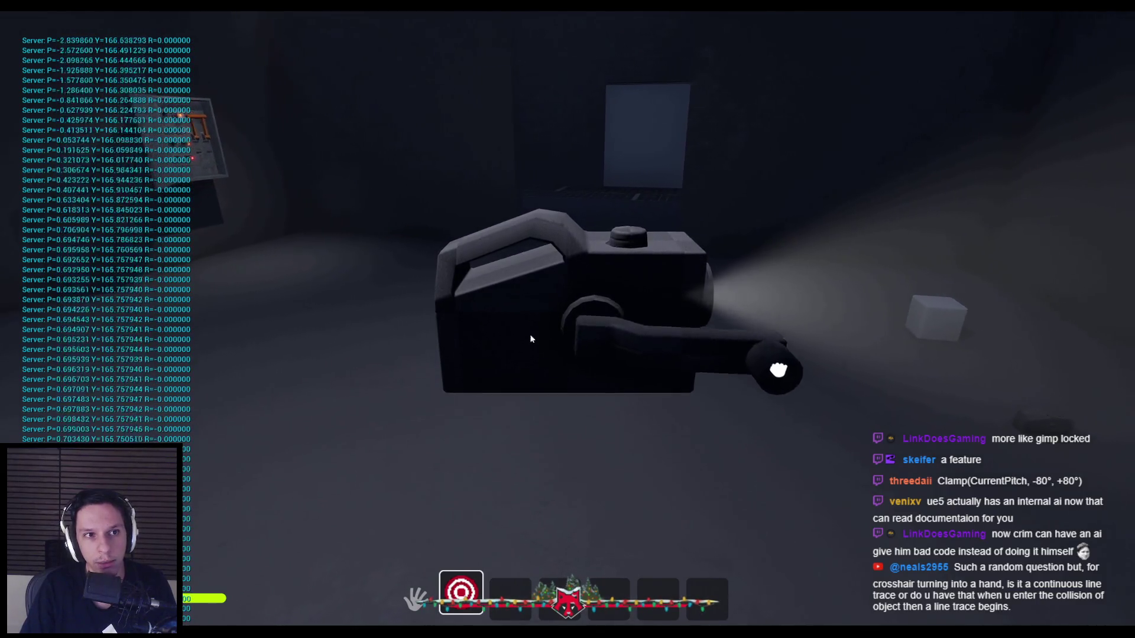
mouse_move(851, 342)
left_mouse_down()
mouse_move(464, 354)
mouse_move(410, 343)
mouse_move(786, 356)
mouse_move(666, 206)
mouse_move(665, 375)
mouse_move(447, 363)
mouse_move(798, 369)
mouse_move(622, 526)
mouse_move(501, 526)
mouse_move(716, 503)
mouse_move(708, 207)
mouse_move(435, 183)
mouse_move(412, 335)
mouse_move(790, 338)
mouse_move(402, 345)
left_mouse_up()
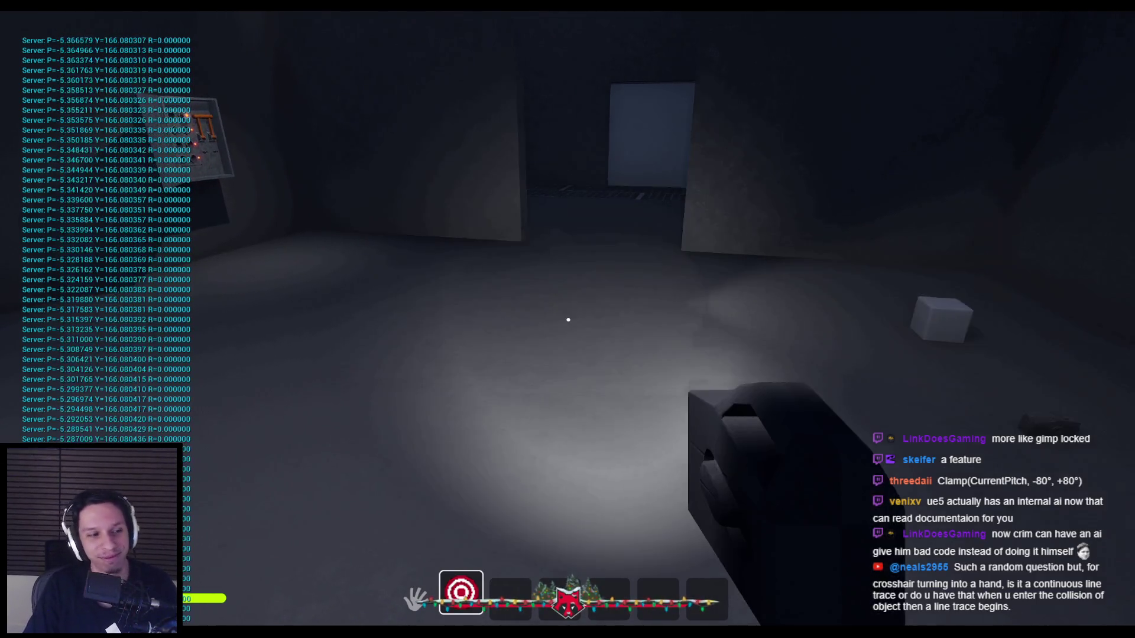
key("Escape")
left_click(407, 607)
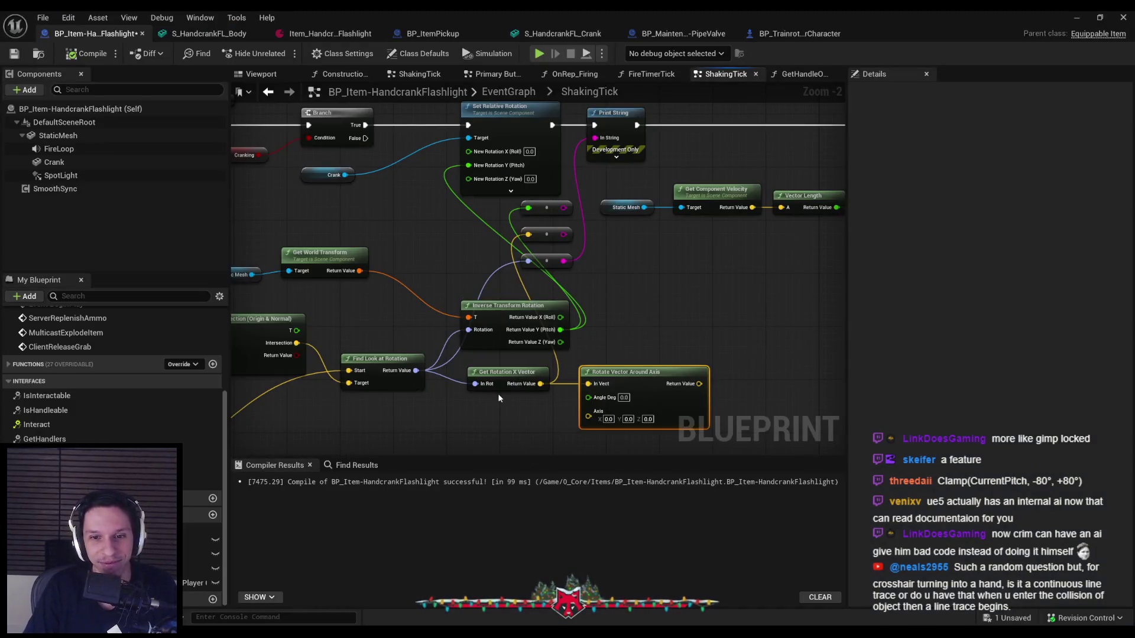
- Replace the rotate-vector nodes with a Break Rotator on the look-at rotation and a pitch < 0 comparison
key("ctrl+z")
key("ctrl+z")
key("ctrl+z")
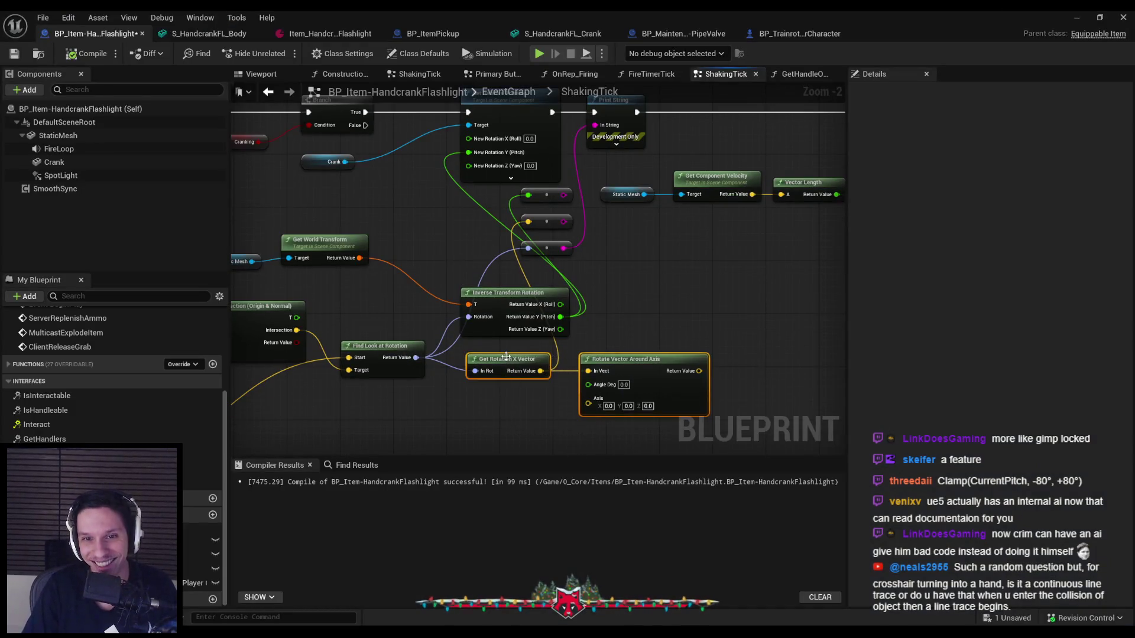
left_click_drag(416, 358, 457, 371)
type("break")
key("Return")
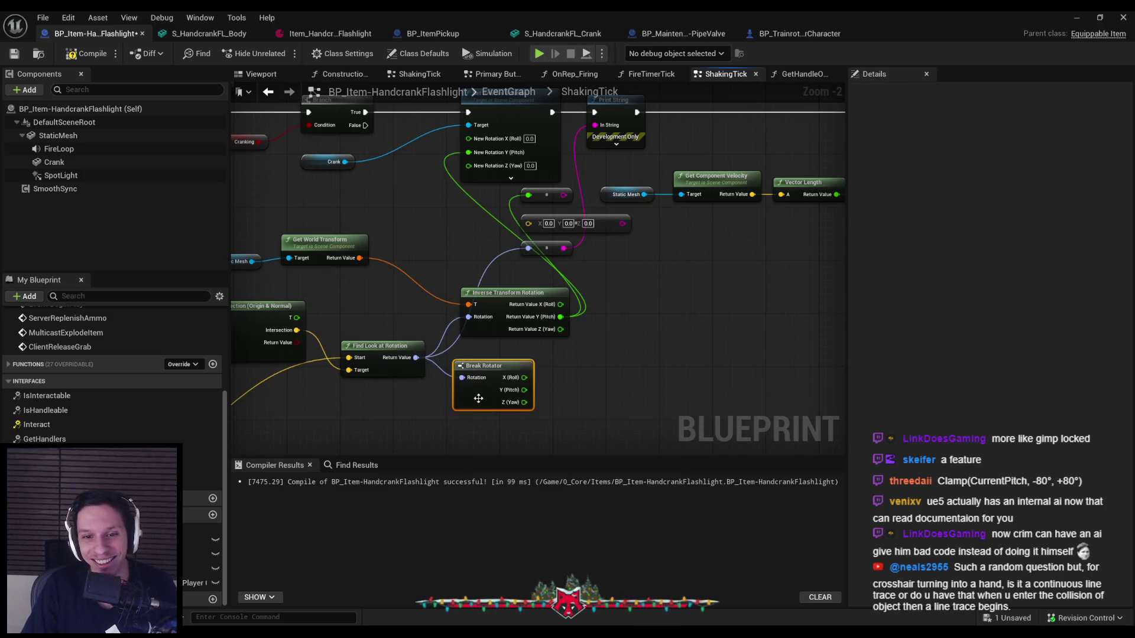
left_click_drag(530, 377, 567, 383)
type("<")
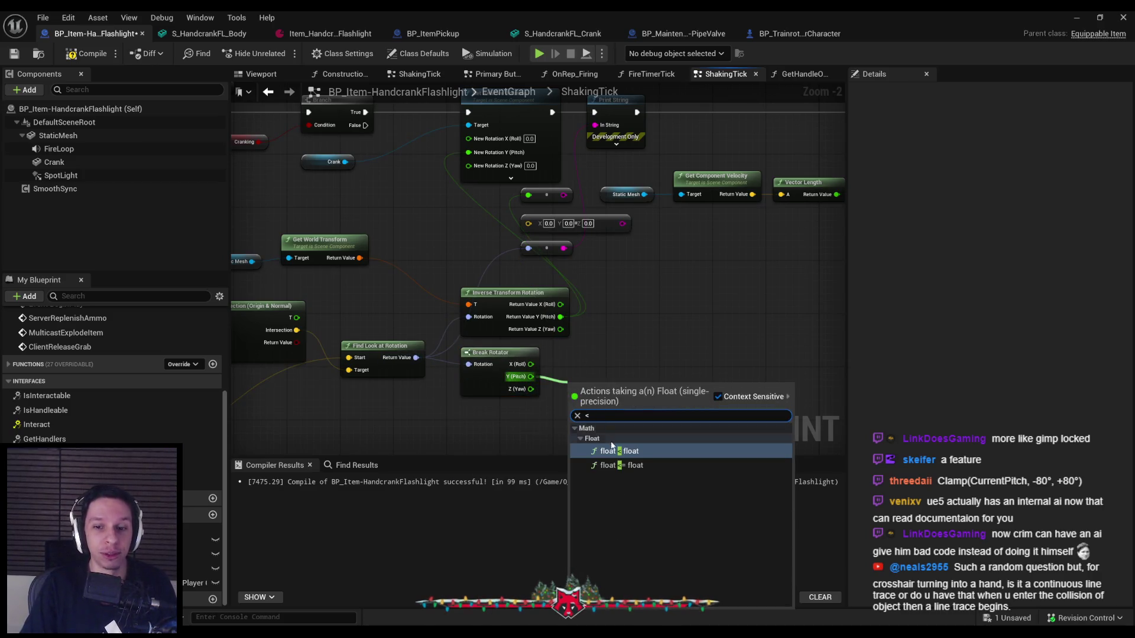
key("Return")
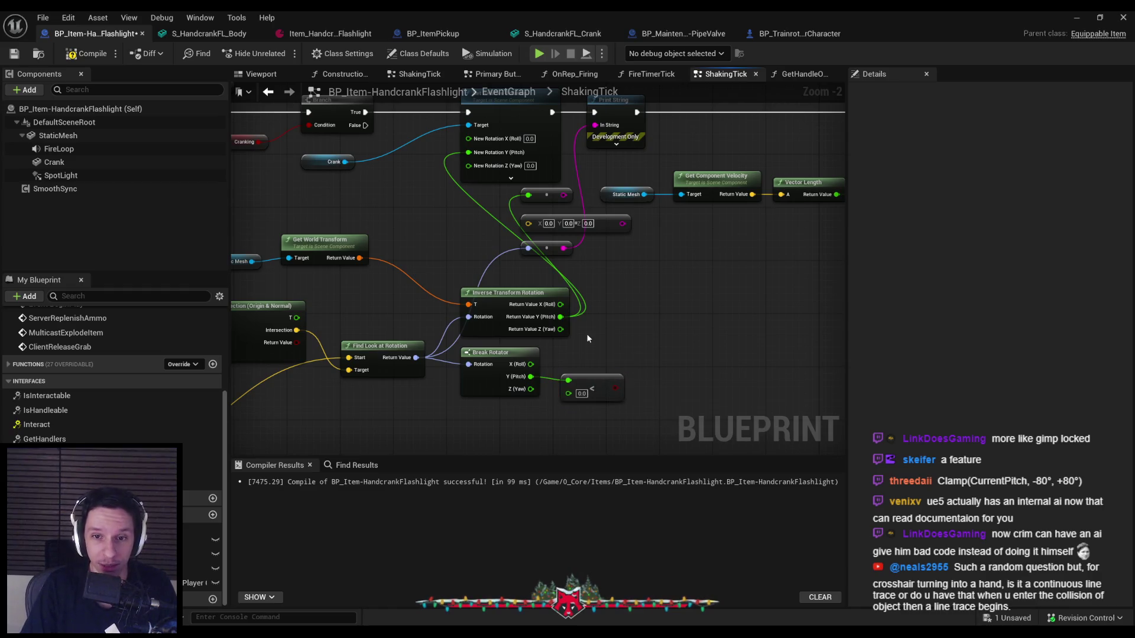
- Disconnect the old pitch wire and add a Select float node driven by the comparison
mouse_move(560, 317)
left_mouse_down()
mouse_move(532, 204)
mouse_move(580, 318)
left_mouse_up()
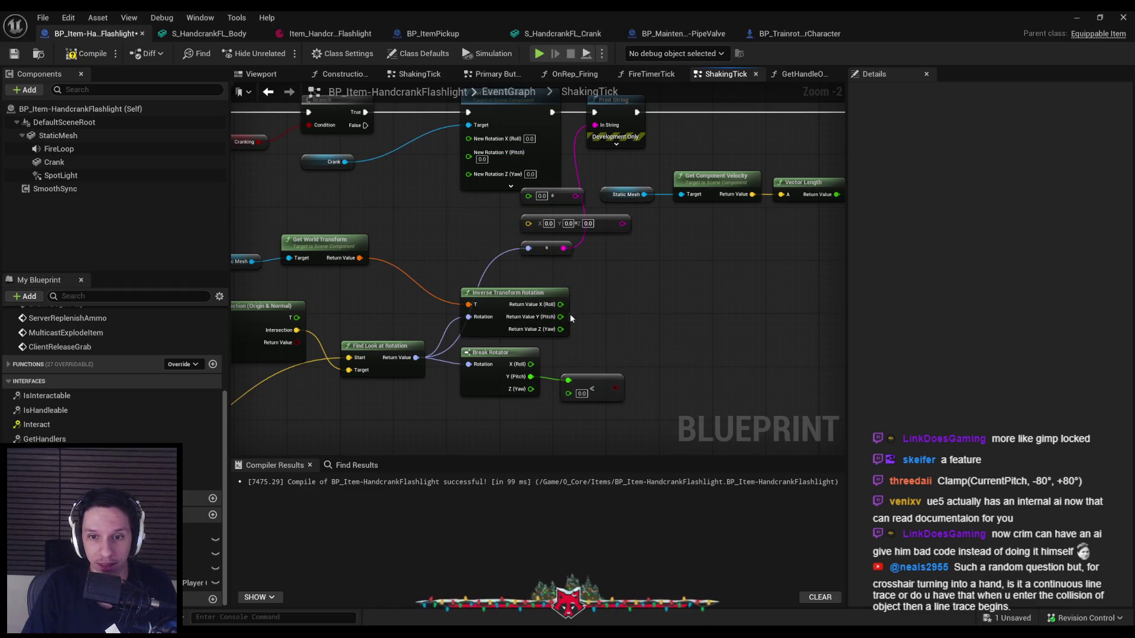
left_click_drag(616, 388, 647, 379)
type("select")
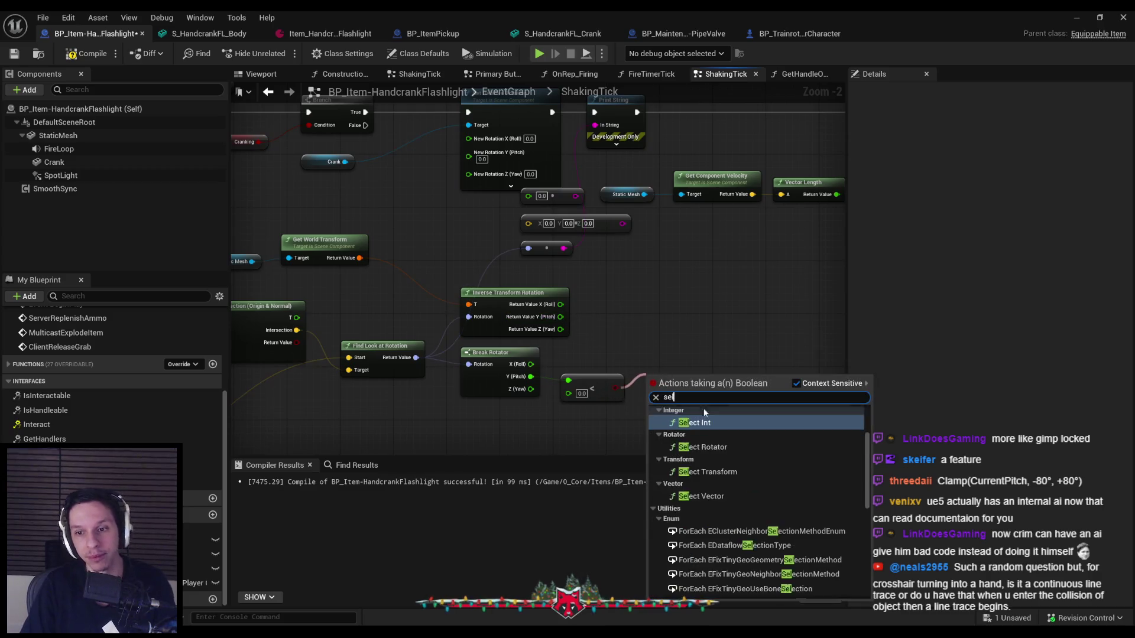
scroll(768, 525, "down", 5)
scroll(769, 525, "down", 4)
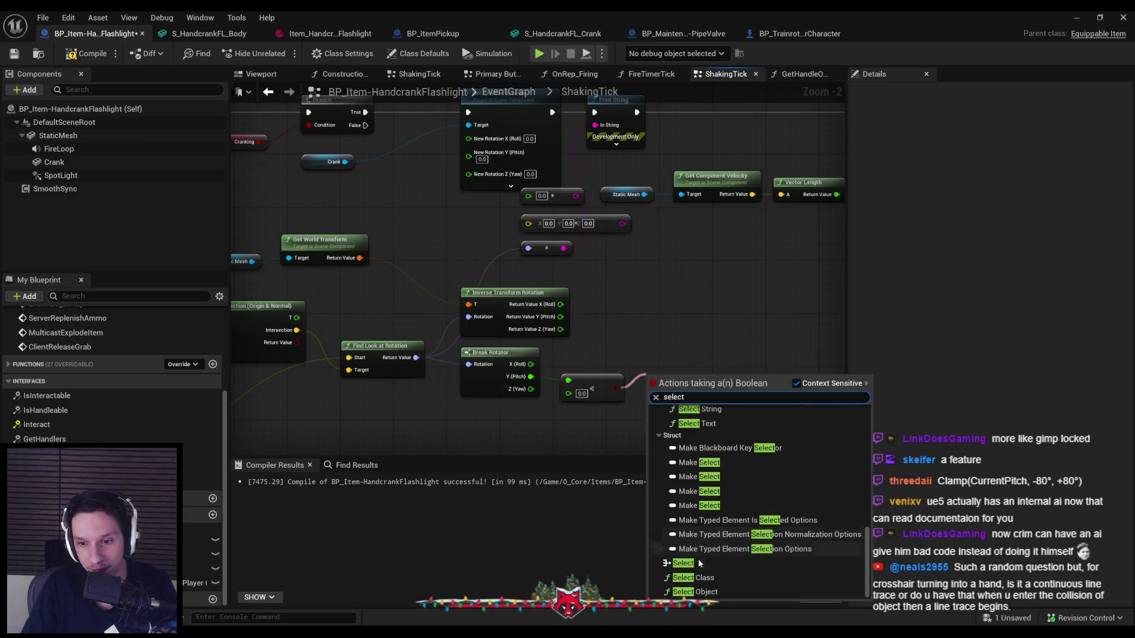
left_click(704, 564)
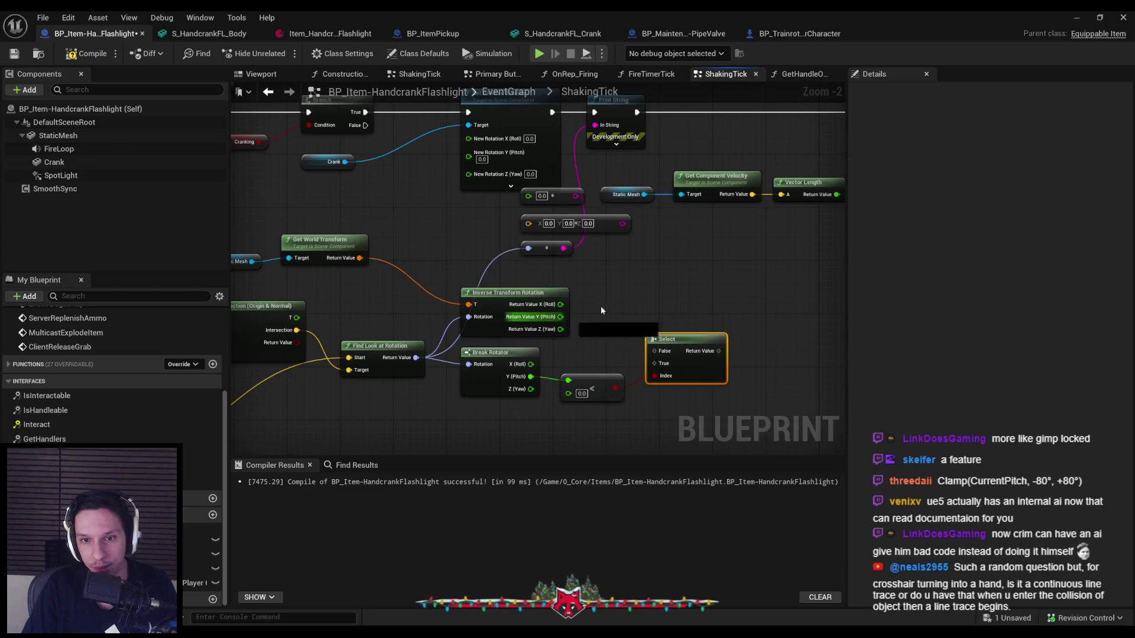
- Multiply the inverse pitch by the Select result (1 or -1), wire it to the crank rotation, and play-test
left_click_drag(561, 317, 650, 300)
type("*")
scroll(696, 357, "up", 2)
left_click(700, 355)
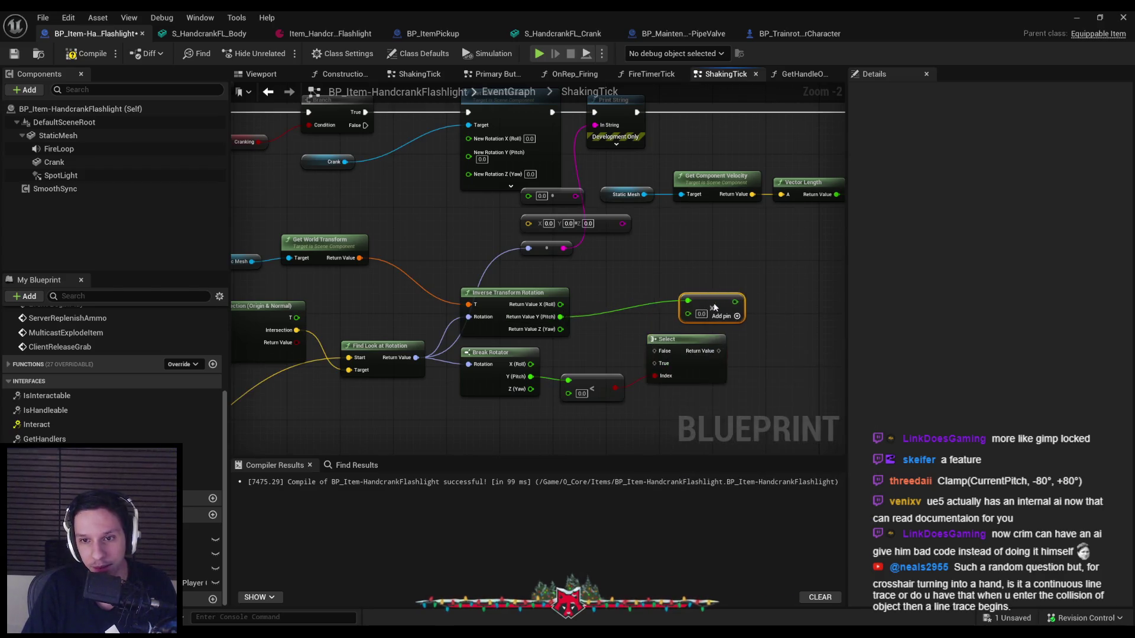
type("1")
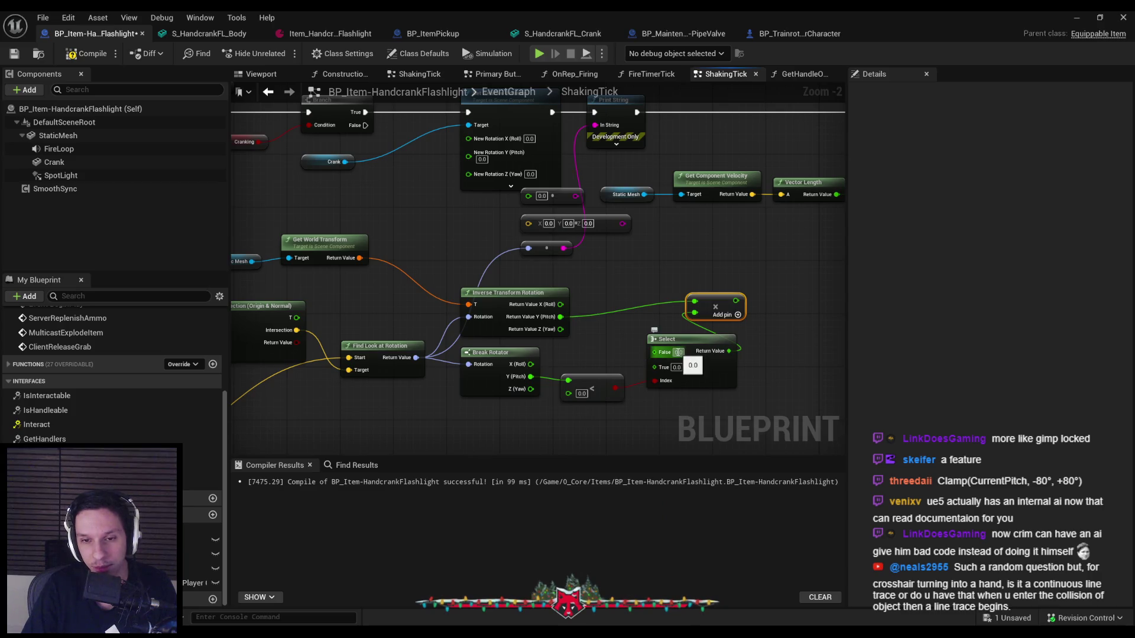
left_click(677, 368)
type("-1")
key("Return")
mouse_move(736, 303)
left_mouse_down()
mouse_move(459, 153)
mouse_move(469, 153)
left_mouse_up()
key("alt+p")
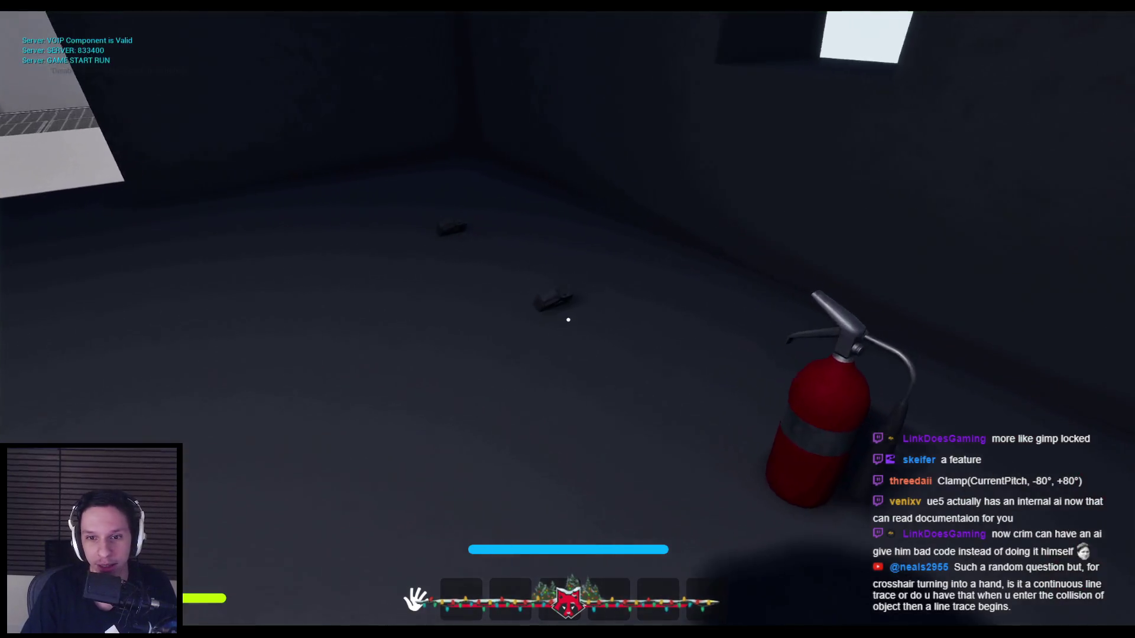
key("1")
left_click(569, 324)
mouse_move(569, 323)
left_mouse_down()
mouse_move(801, 357)
mouse_move(709, 248)
mouse_move(469, 488)
mouse_move(456, 253)
mouse_move(553, 182)
mouse_move(675, 188)
mouse_move(763, 319)
mouse_move(738, 349)
mouse_move(449, 336)
mouse_move(703, 350)
left_mouse_up()
key("Escape")
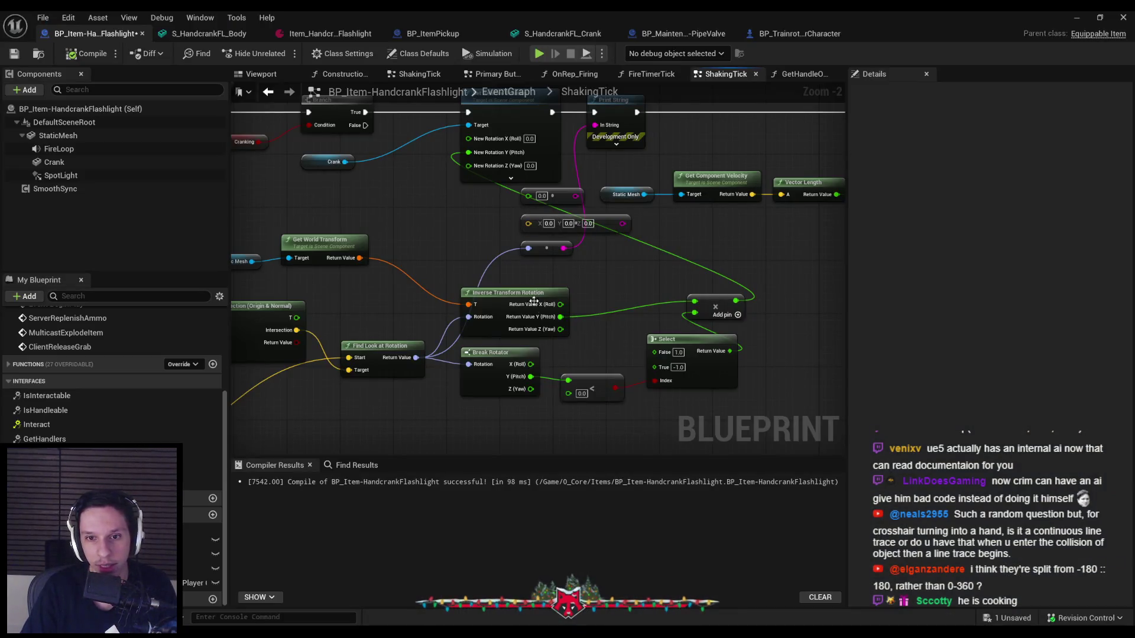
left_click_drag(563, 282, 628, 283)
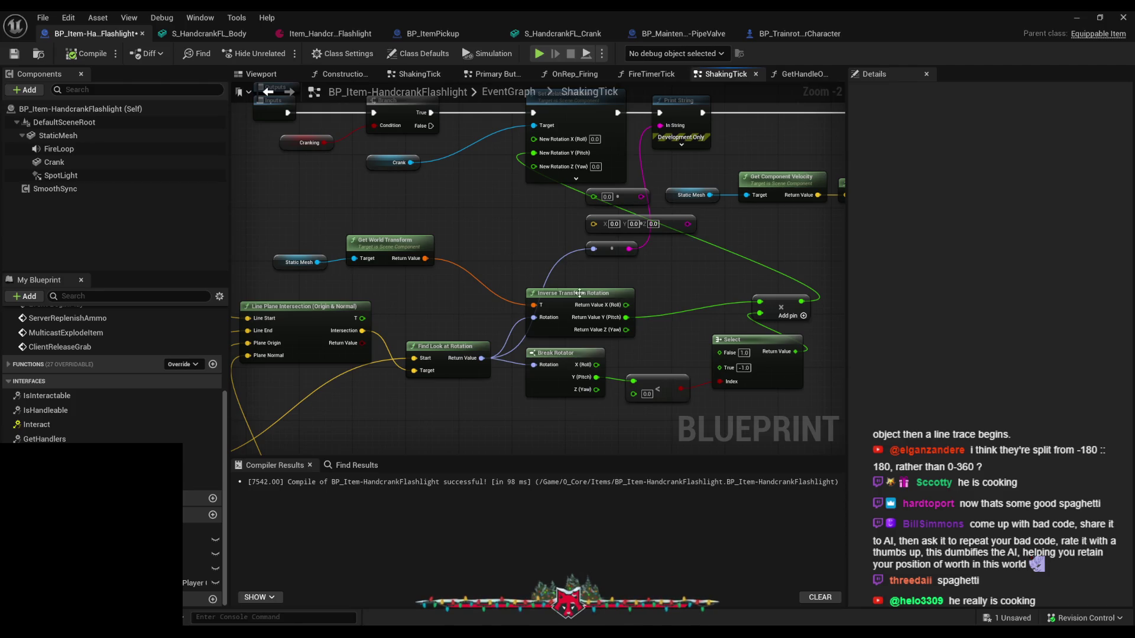
left_click_drag(626, 317, 533, 156)
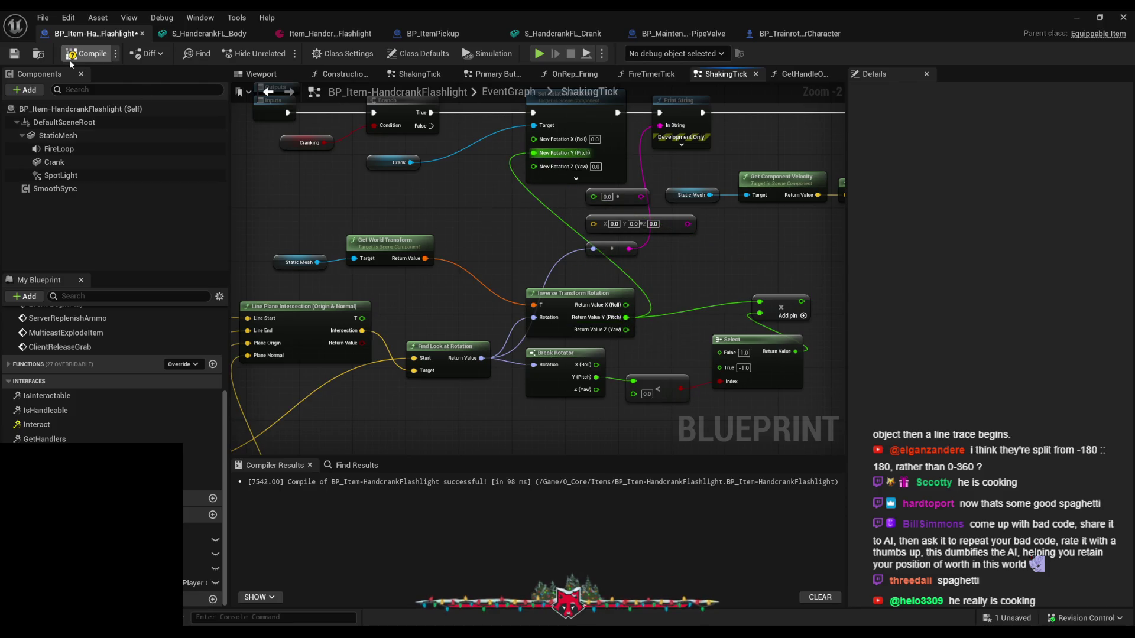
- Save the Blueprint, then play-test by equipping the flashlight and dragging the crank downward
left_click(14, 53)
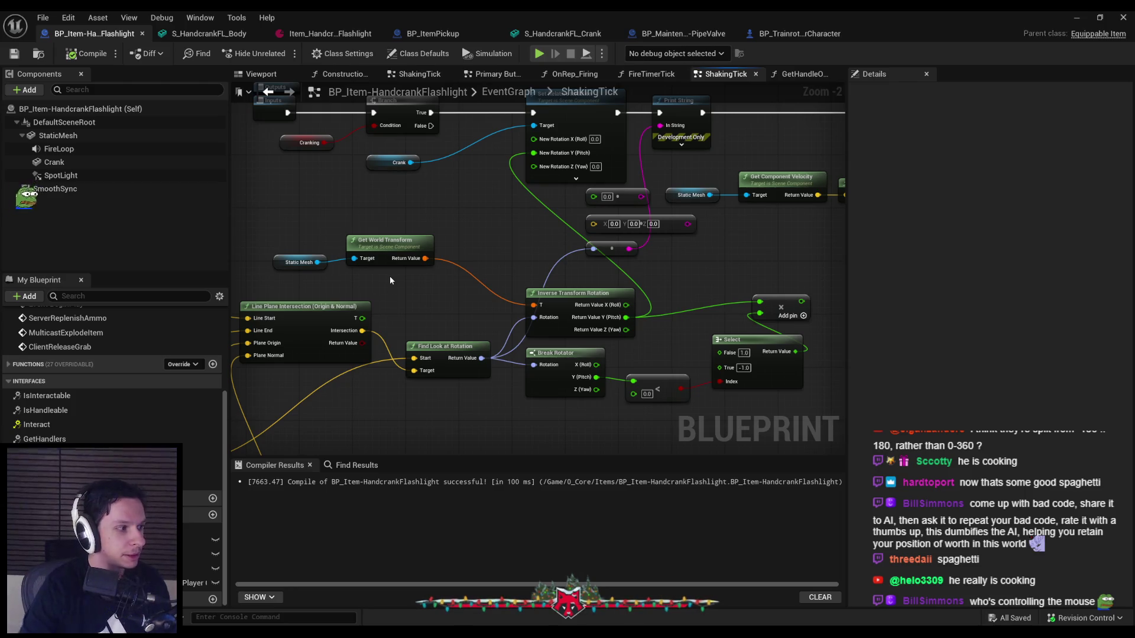
left_click(1091, 17)
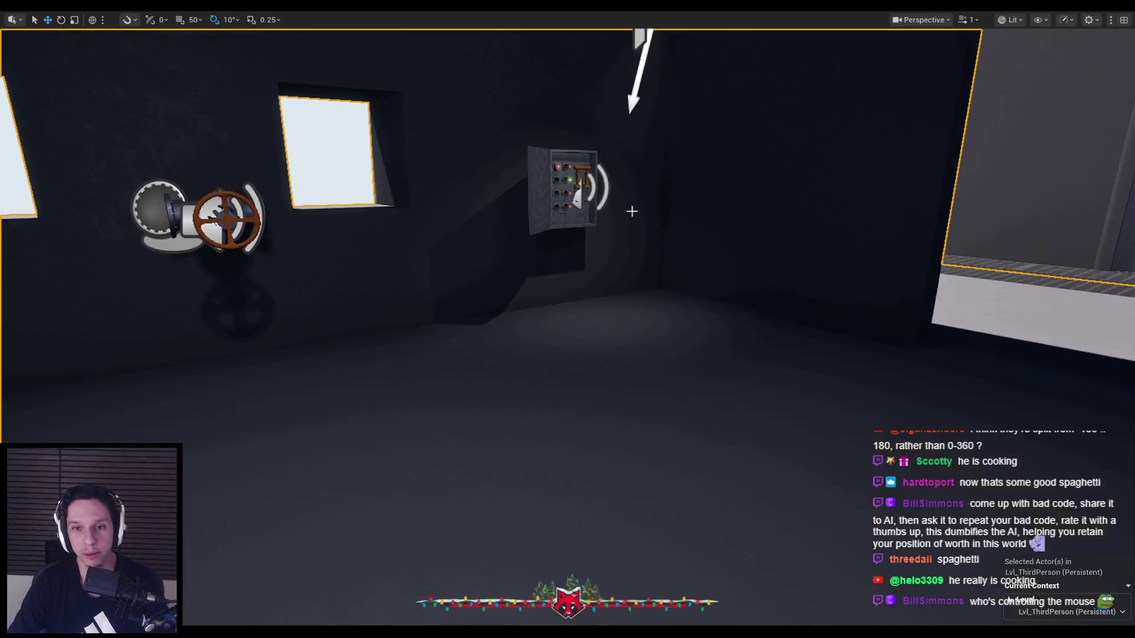
key("alt+p")
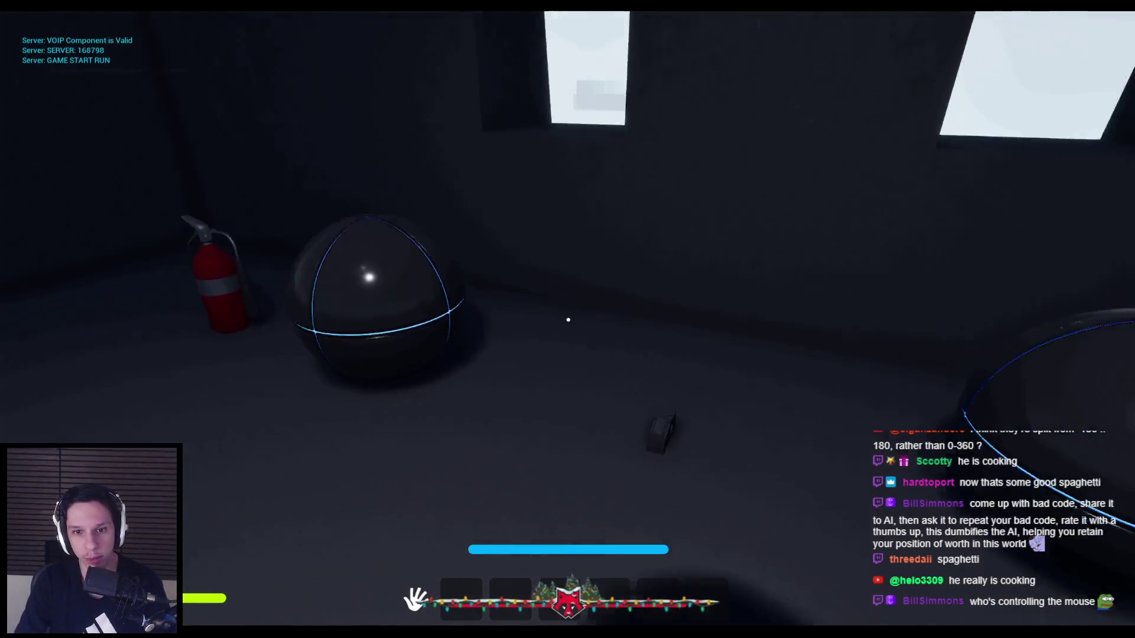
key("1")
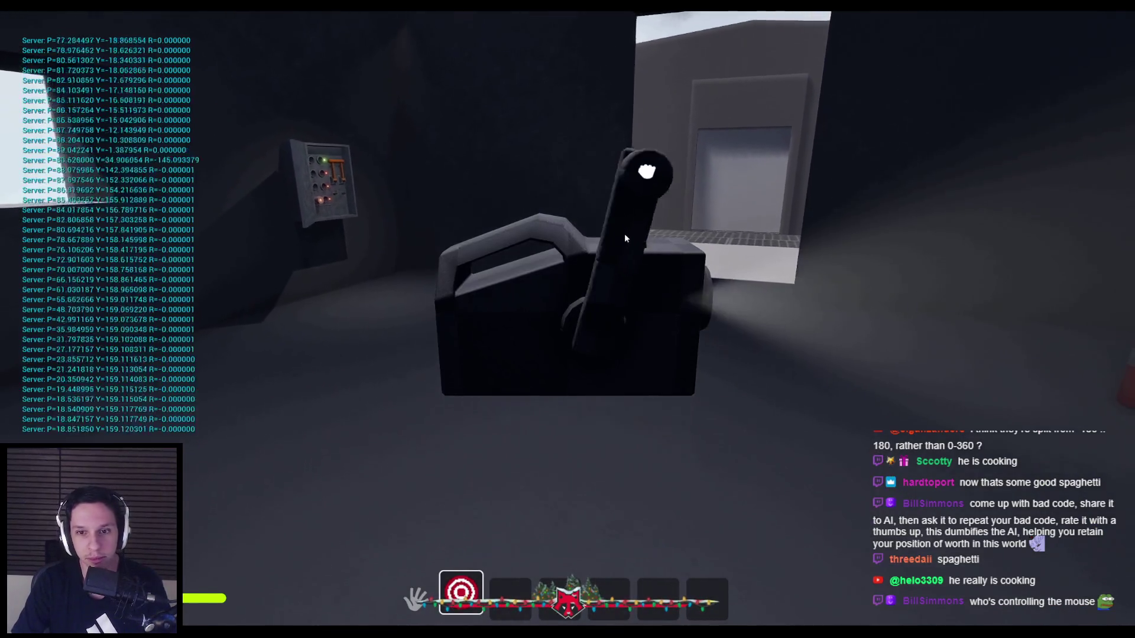
mouse_move(737, 452)
left_mouse_down()
mouse_move(626, 519)
mouse_move(603, 519)
mouse_move(637, 502)
mouse_move(588, 500)
mouse_move(747, 445)
mouse_move(813, 311)
mouse_move(703, 175)
mouse_move(552, 155)
mouse_move(763, 307)
mouse_move(728, 438)
mouse_move(601, 470)
mouse_move(630, 478)
mouse_move(814, 311)
mouse_move(676, 174)
mouse_move(527, 153)
mouse_move(647, 170)
mouse_move(757, 384)
mouse_move(597, 467)
left_mouse_up()
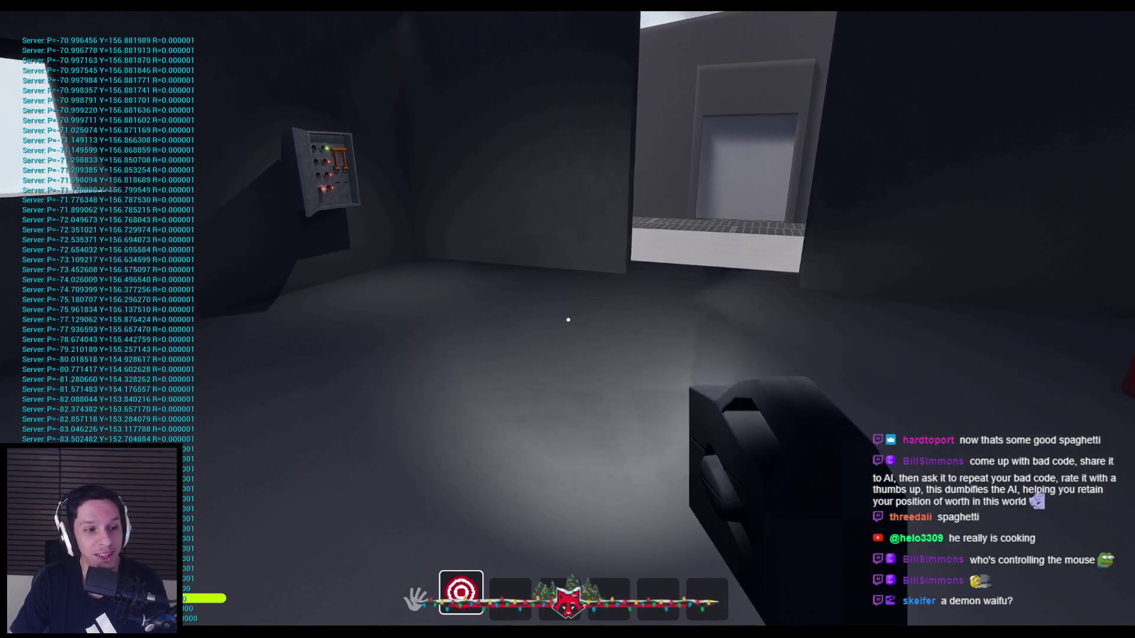
key("Escape")
left_click(408, 576)
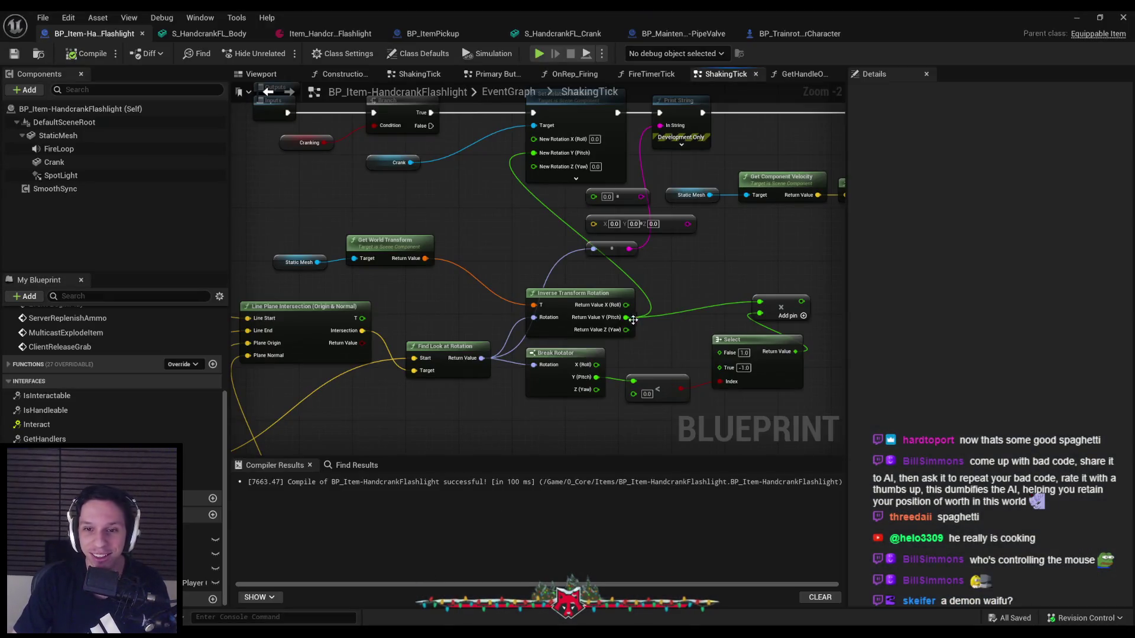
- Add a +90 offset to the inverse pitch, connect it into the multiply node, and briefly test in play
left_click_drag(653, 297, 655, 302)
type("+")
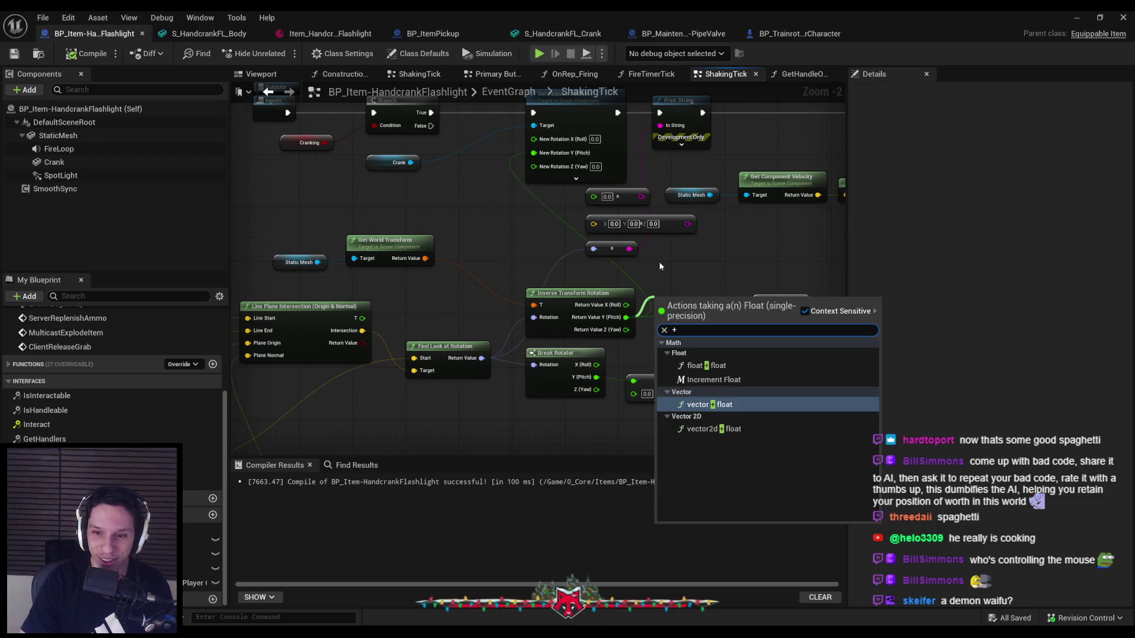
key("Return")
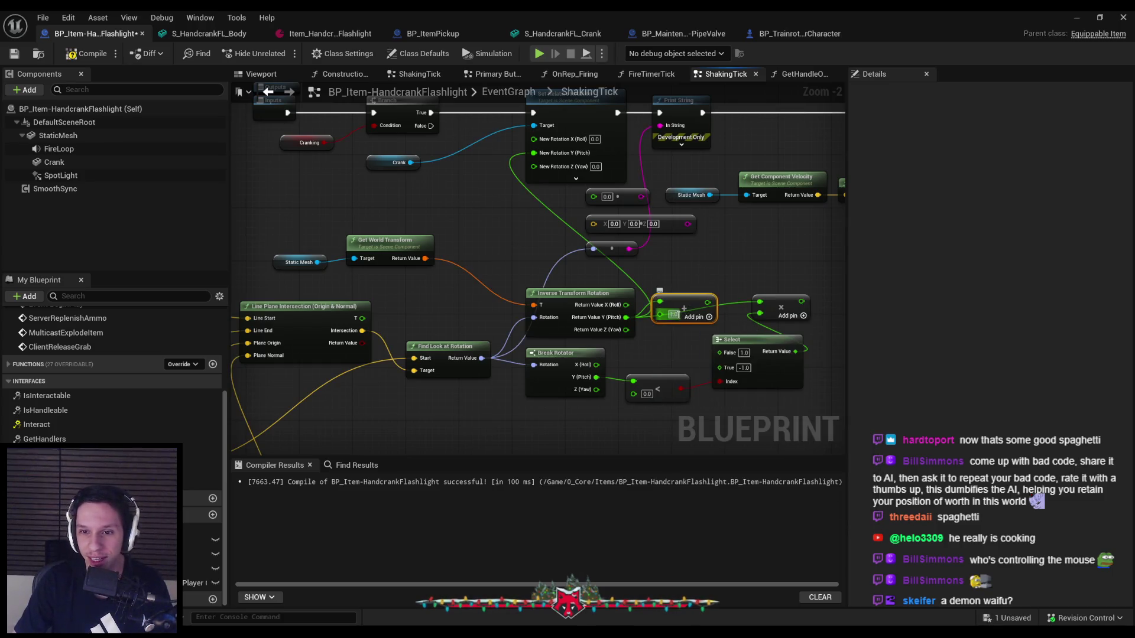
type("90")
key("Return")
left_click_drag(710, 302, 767, 305)
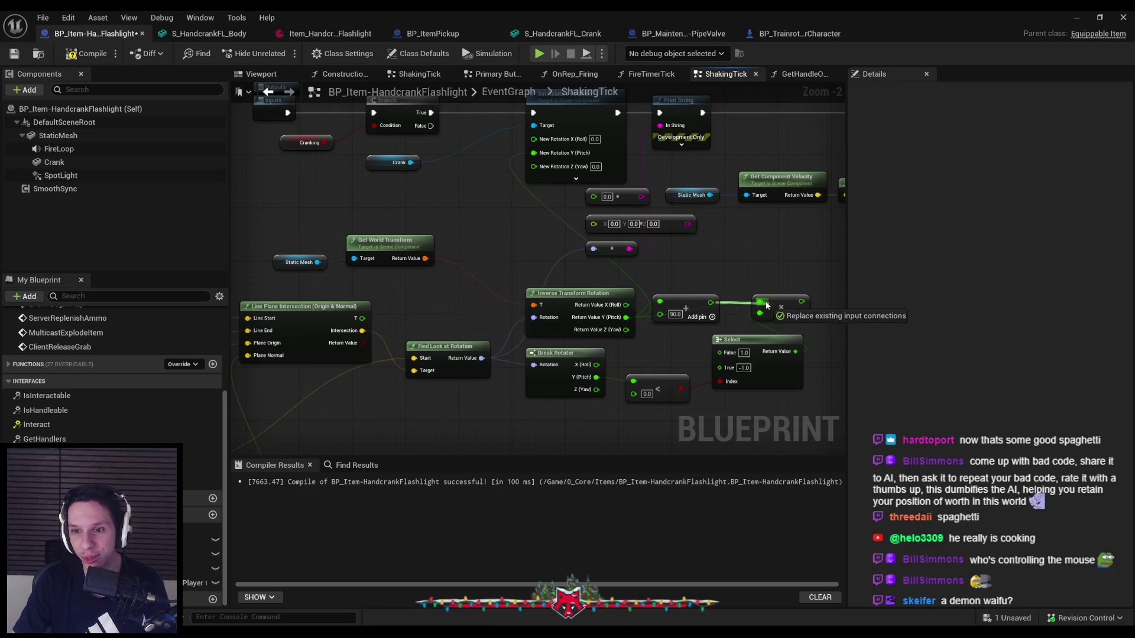
left_click(1076, 17)
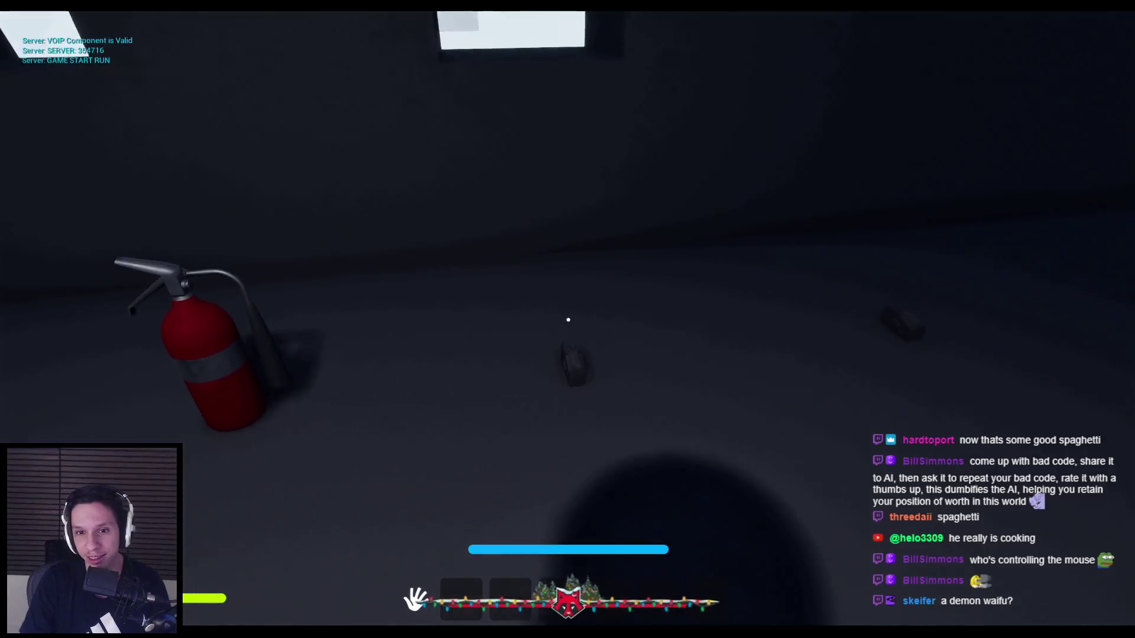
key("1")
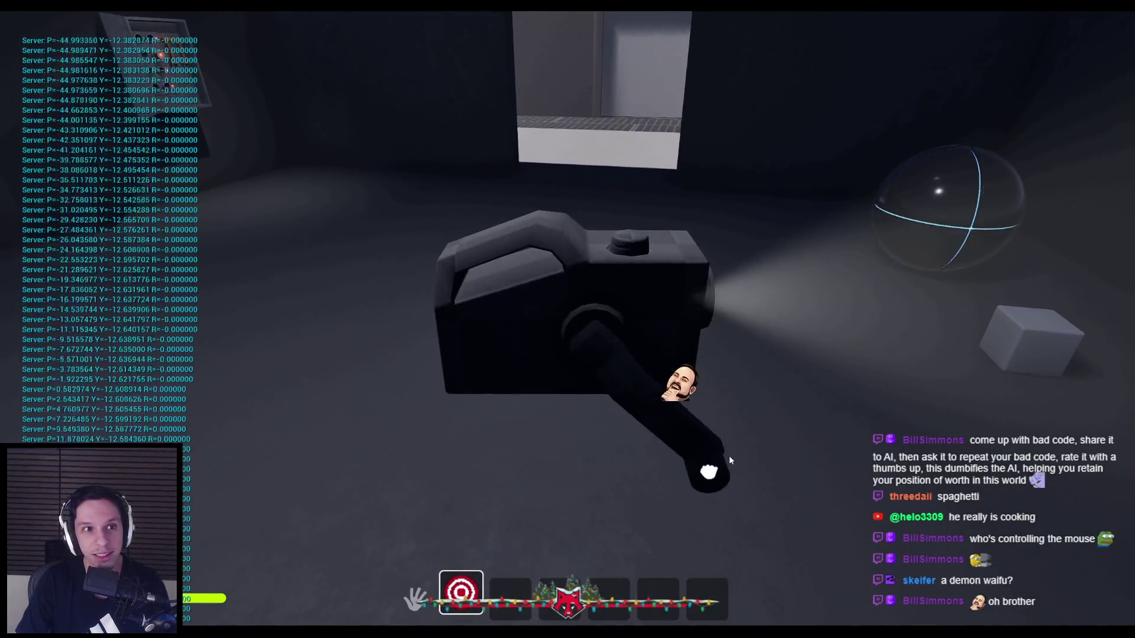
key("Escape")
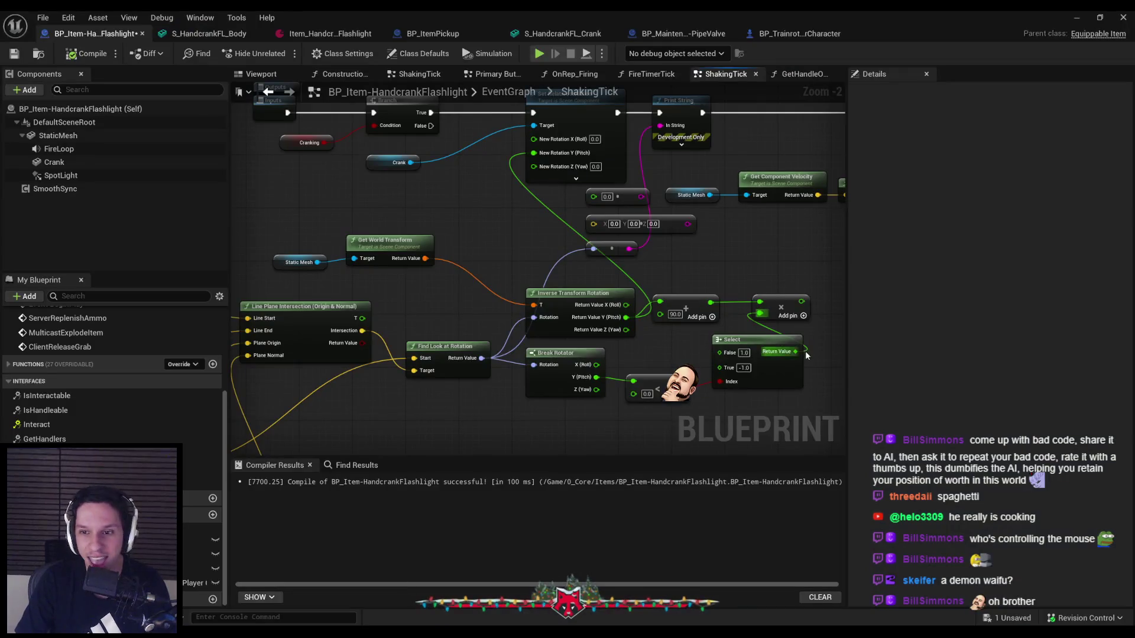
- Feed the offset result into the crank's pitch rotation and test turning the crank in play
left_click_drag(535, 156, 535, 156)
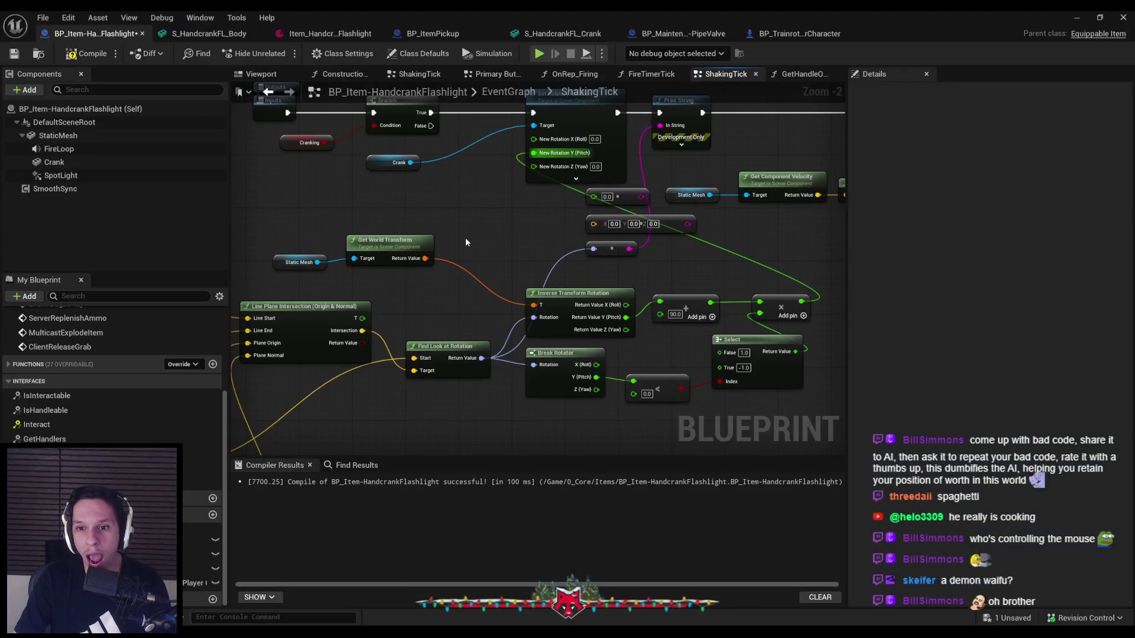
scroll(463, 237, "down", 2)
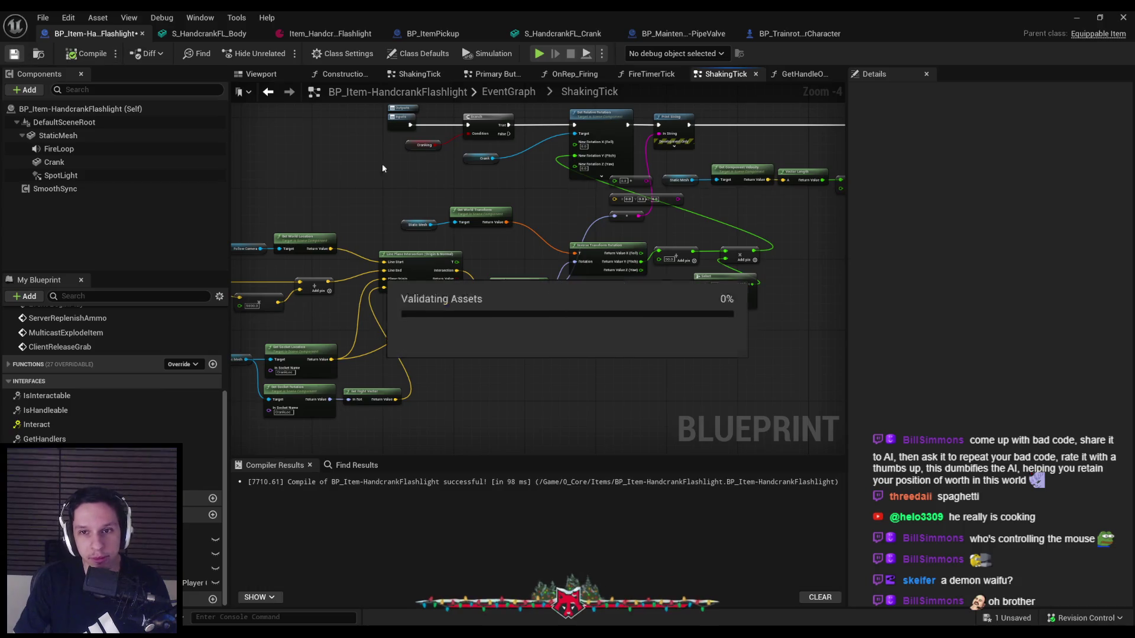
key("alt+Tab")
key("alt+p")
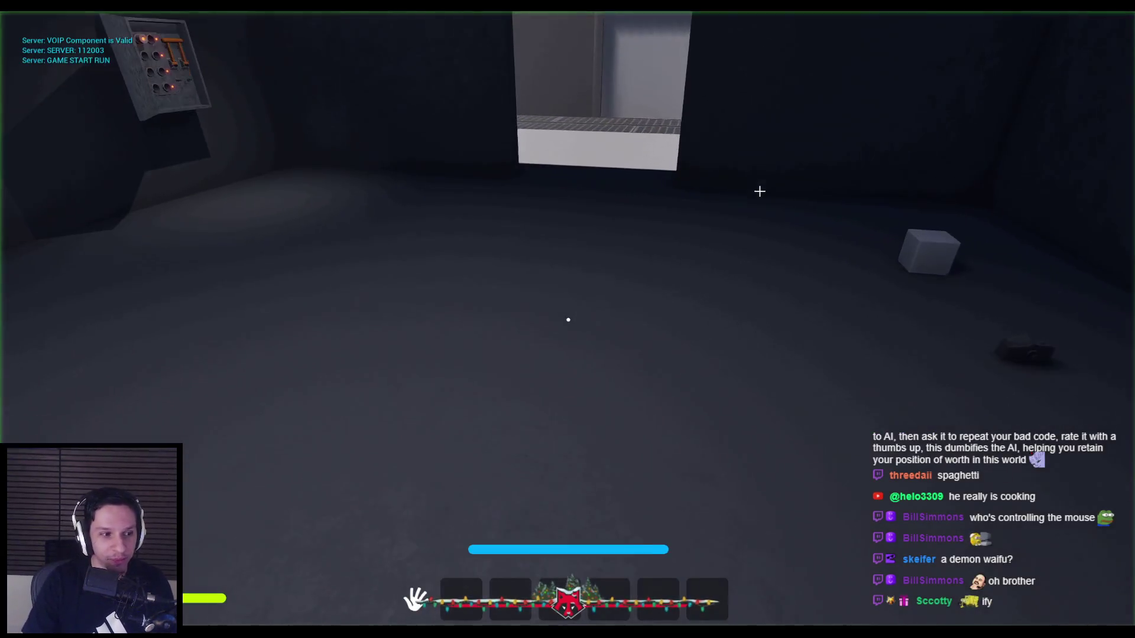
key("1")
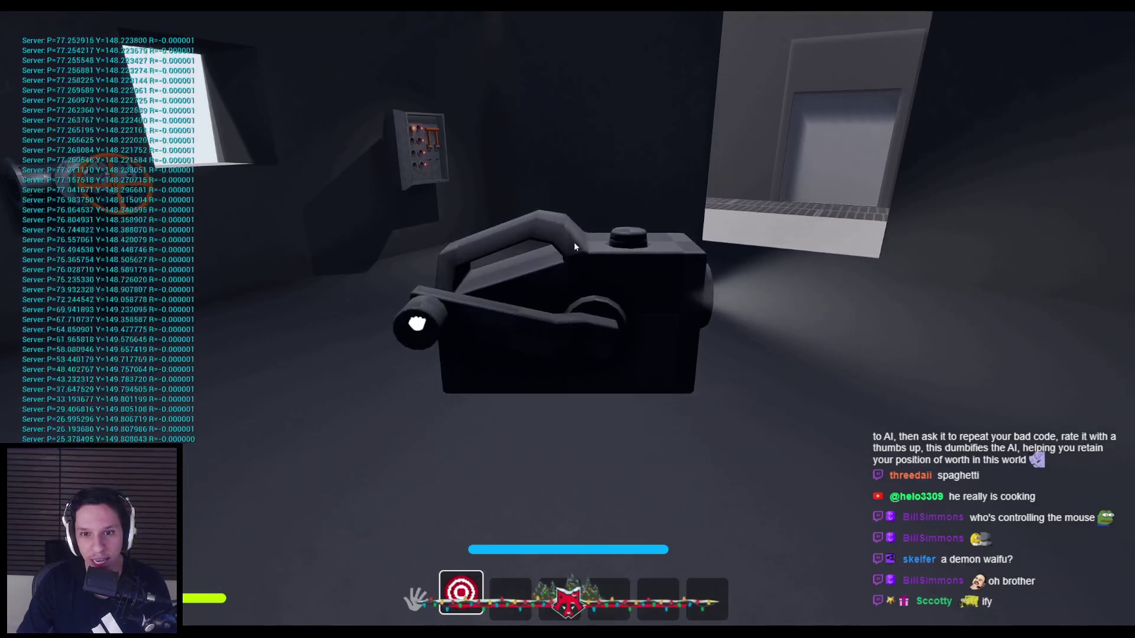
mouse_move(763, 497)
left_mouse_down()
mouse_move(511, 499)
mouse_move(399, 348)
mouse_move(476, 184)
mouse_move(644, 185)
left_mouse_up()
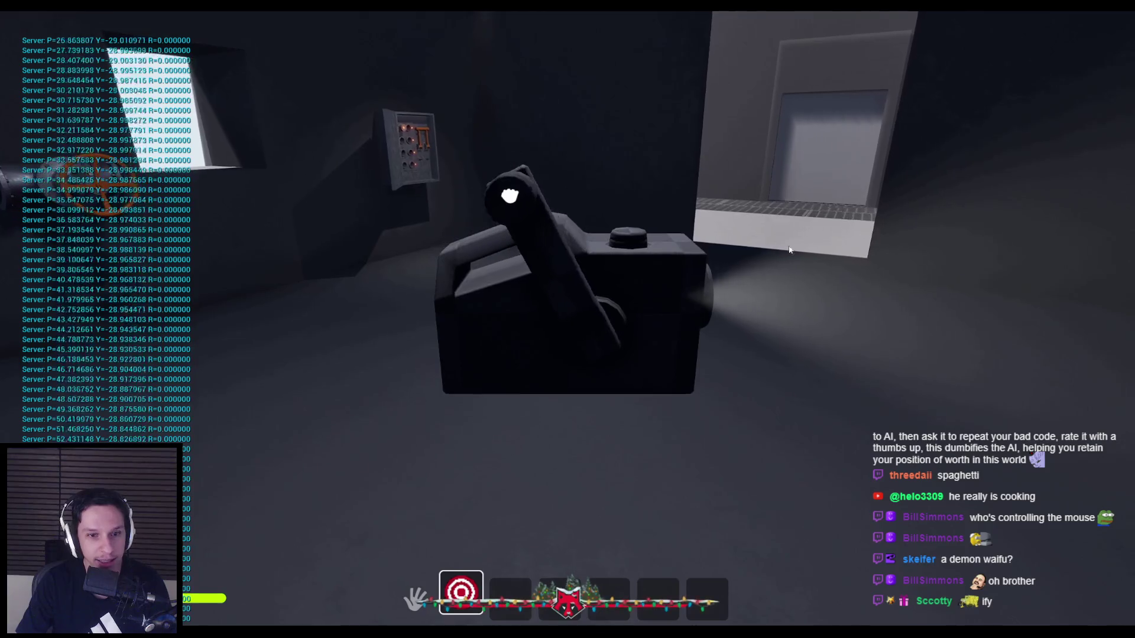
key("Escape")
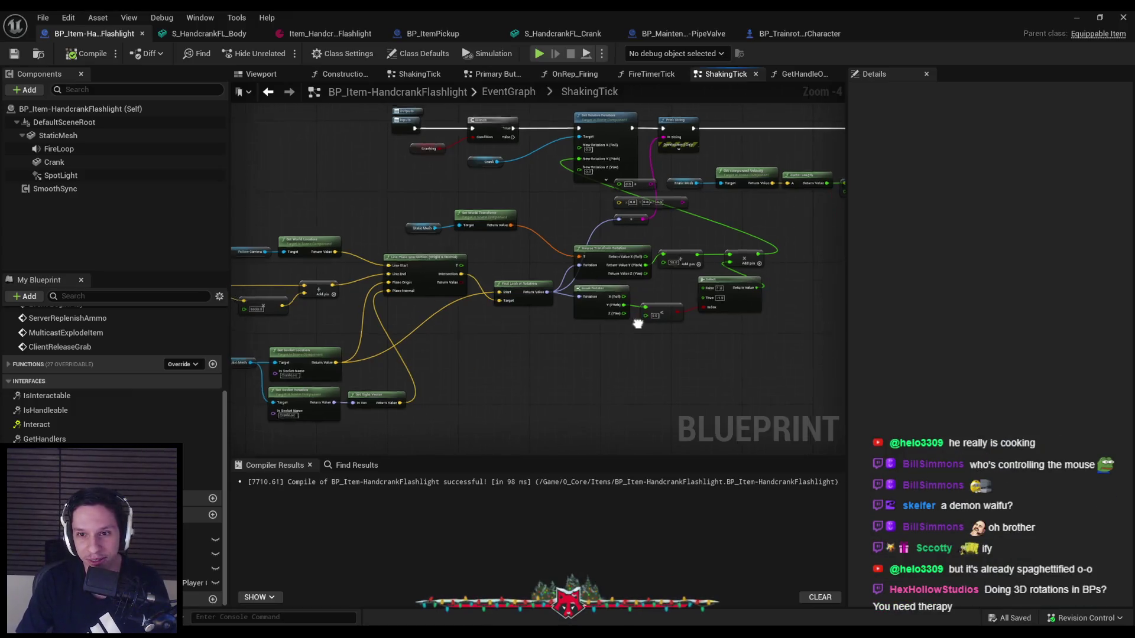
- Insert a wrap node after the Add output with a value of 360
left_click(711, 272)
left_click_drag(628, 275, 669, 279)
type("*")
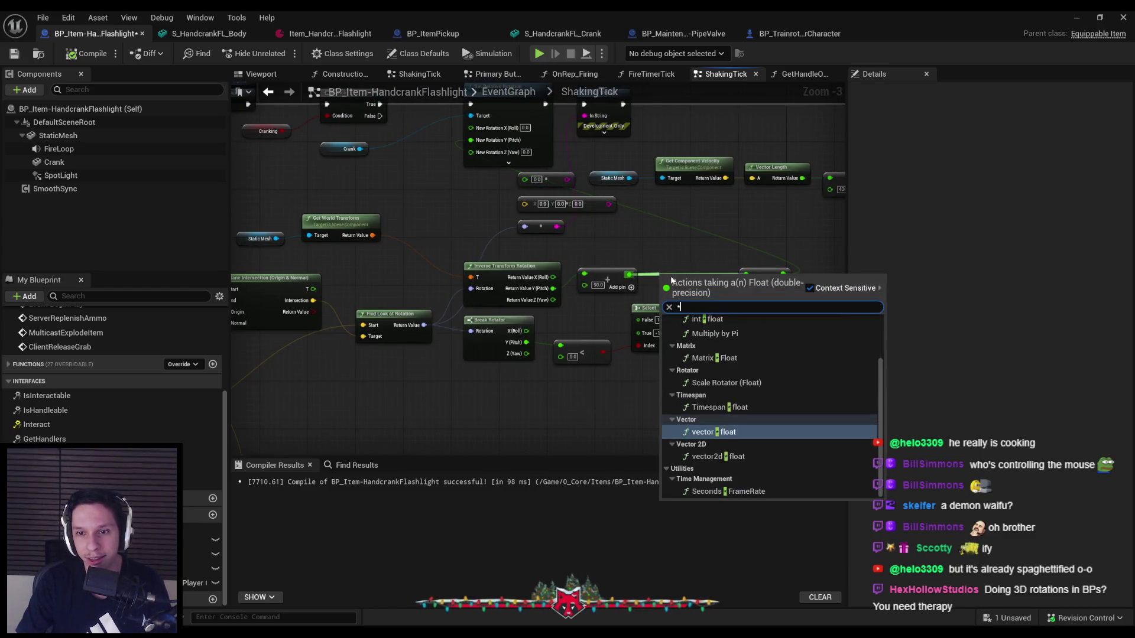
key("Return")
scroll(688, 292, "up", 3)
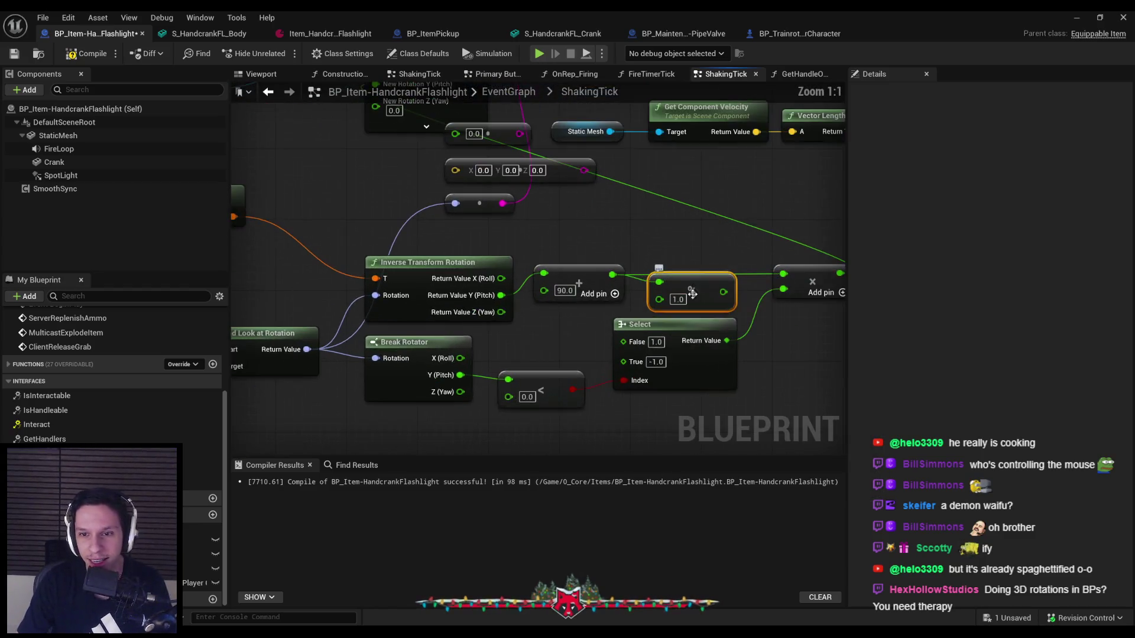
type("360")
key("Return")
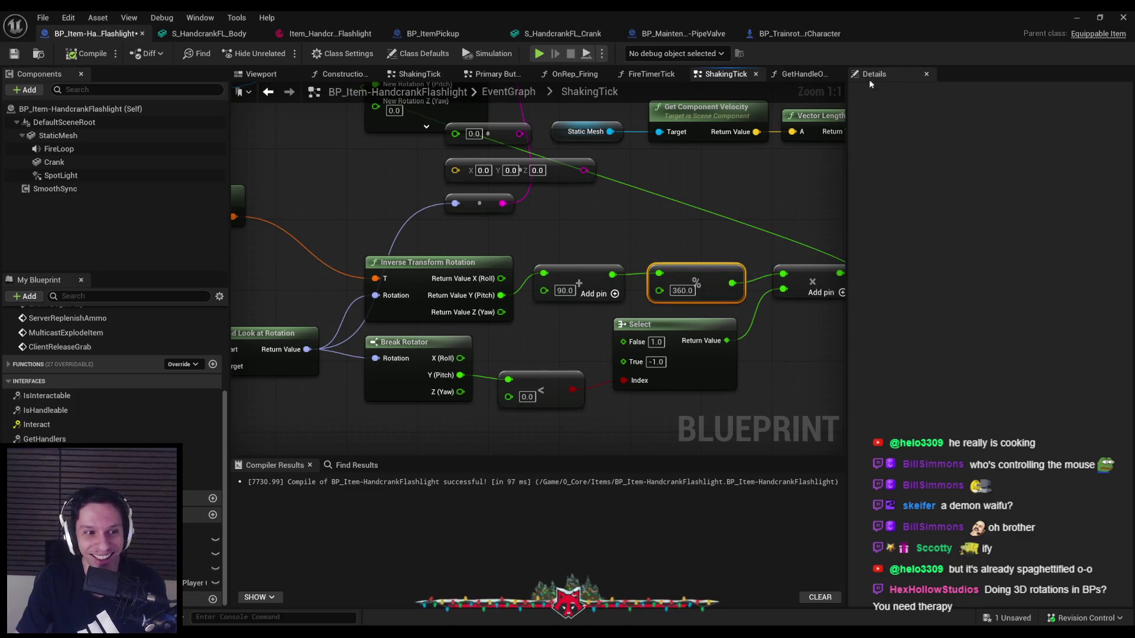
- Play-test equipping the flashlight, then return to the flashlight Blueprint
left_click(1074, 19)
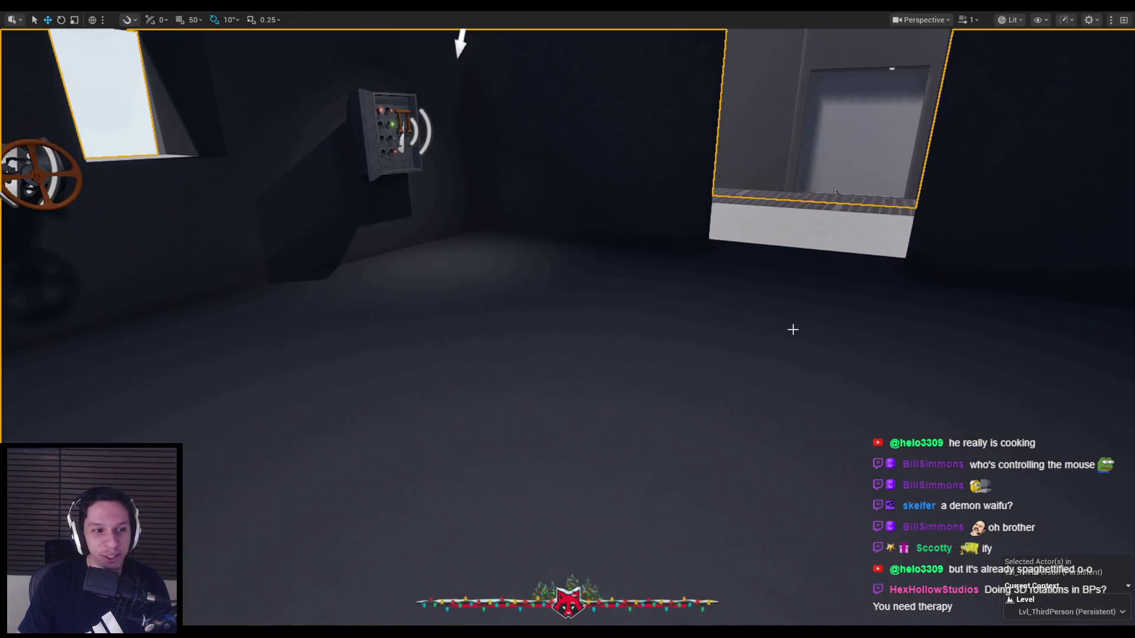
key("alt+p")
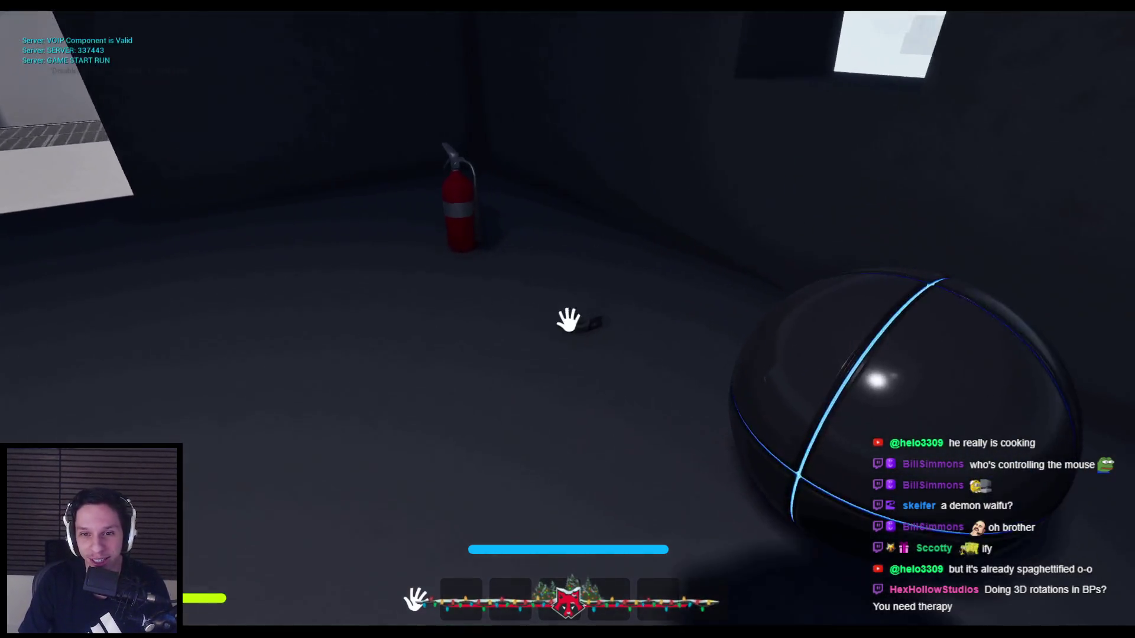
key("e")
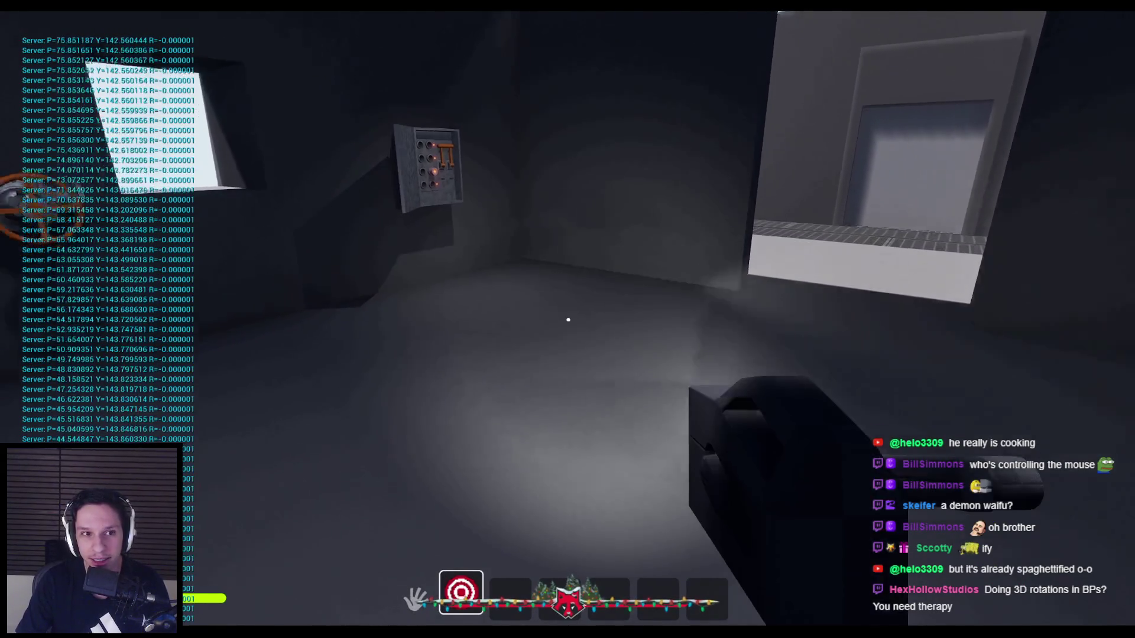
key("Escape")
mouse_move(381, 605)
left_click(402, 576)
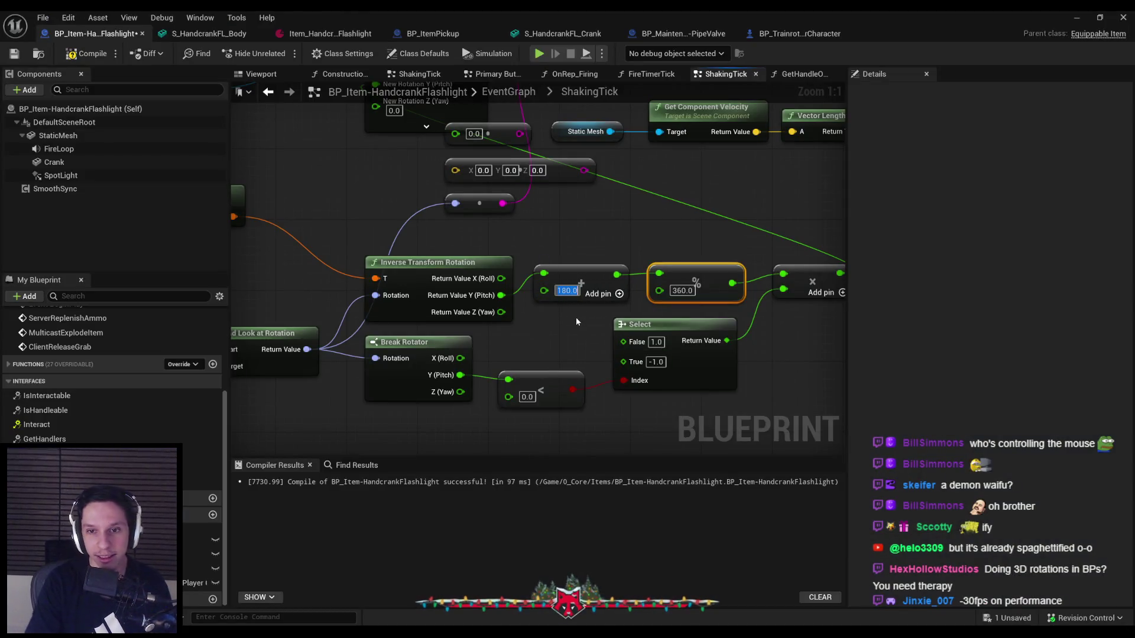
- Play-test again, spinning the crank around and down-left to check its rotation
left_click(1077, 17)
key("alt+p")
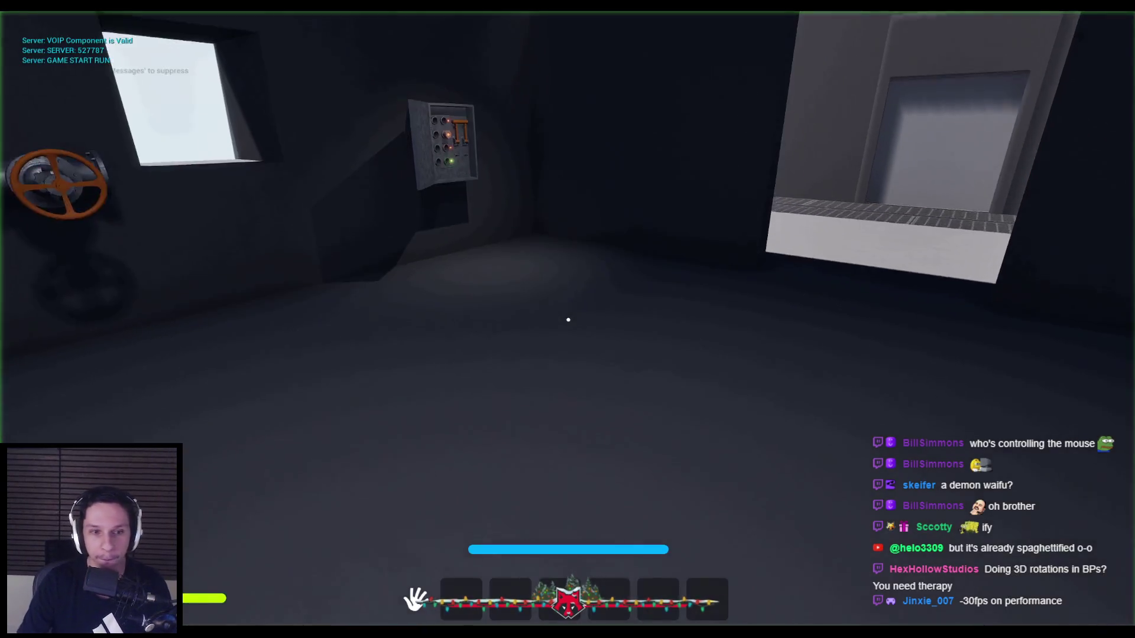
key("1")
mouse_move(568, 320)
left_mouse_down()
mouse_move(553, 502)
mouse_move(443, 431)
mouse_move(511, 527)
mouse_move(417, 360)
left_mouse_up()
mouse_move(365, 302)
left_mouse_down()
mouse_move(388, 228)
mouse_move(374, 407)
mouse_move(667, 484)
left_mouse_up()
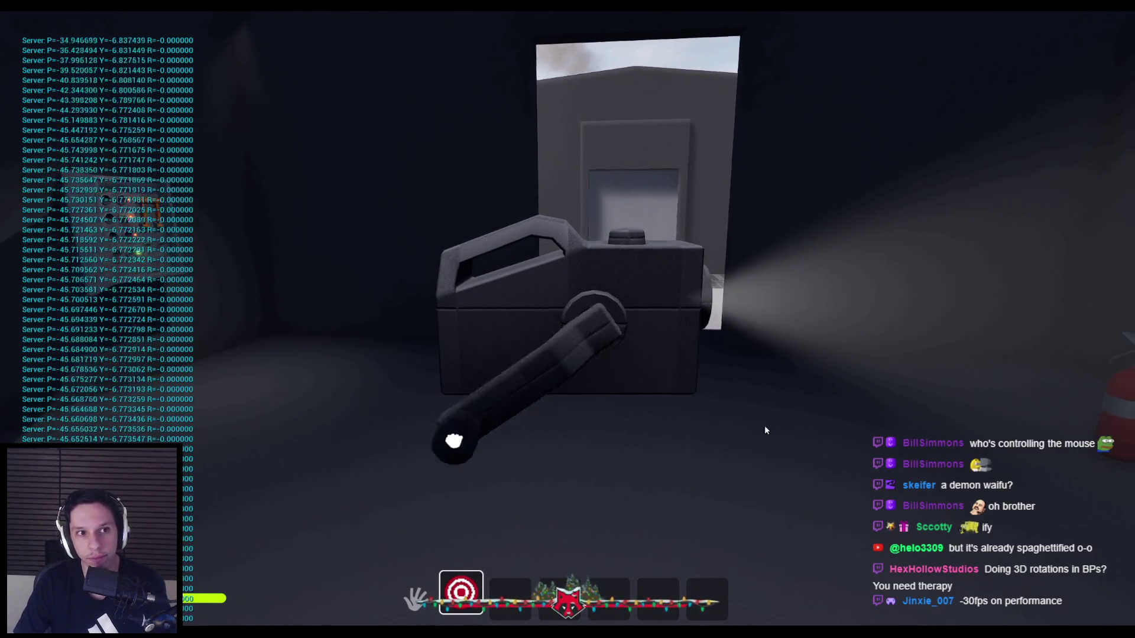
key("Escape")
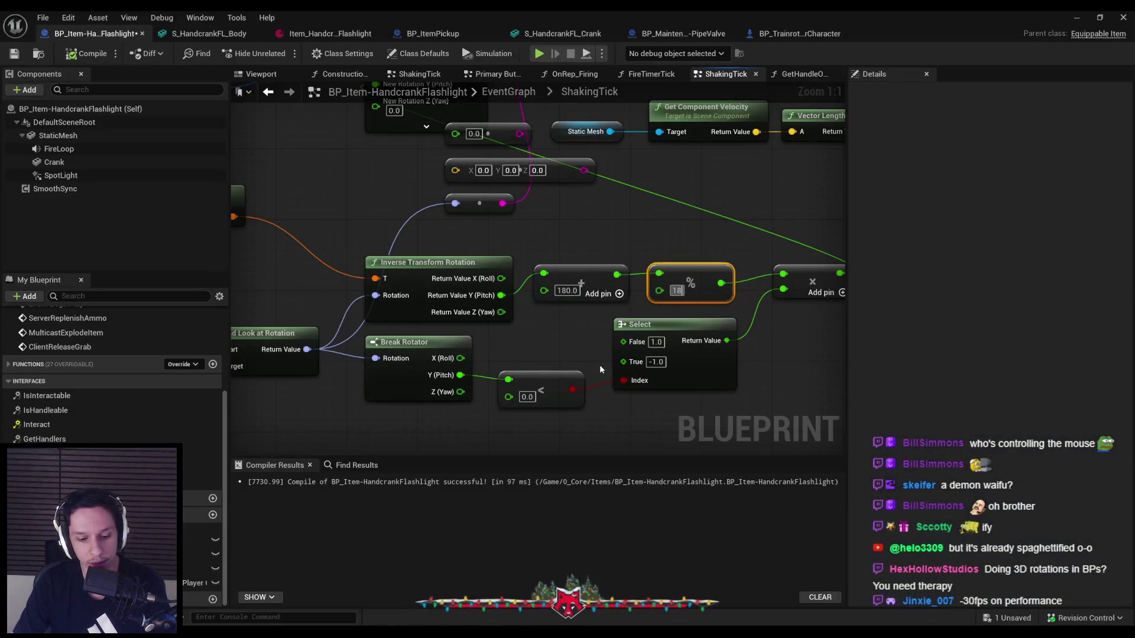
- Start another play session, picking up and dropping the fire extinguisher before stopping
left_click(1082, 16)
key("alt+p")
key("e")
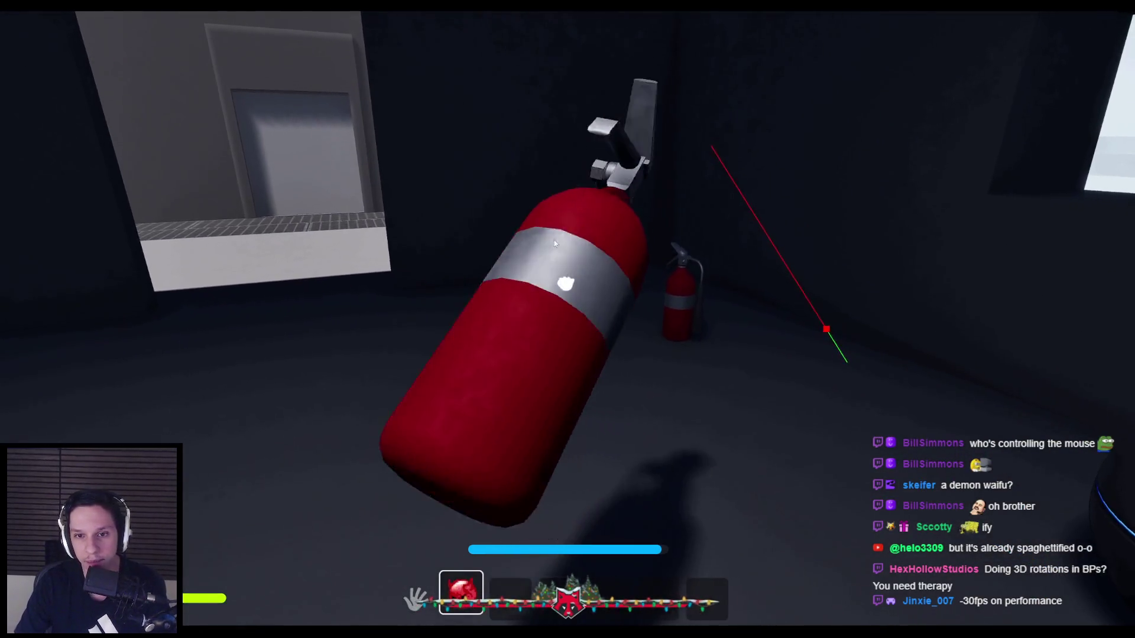
key("e")
key("Escape")
- Grab and turn the flashlight's crank in a new play session, then begin editing the Blueprint values
key("alt+p")
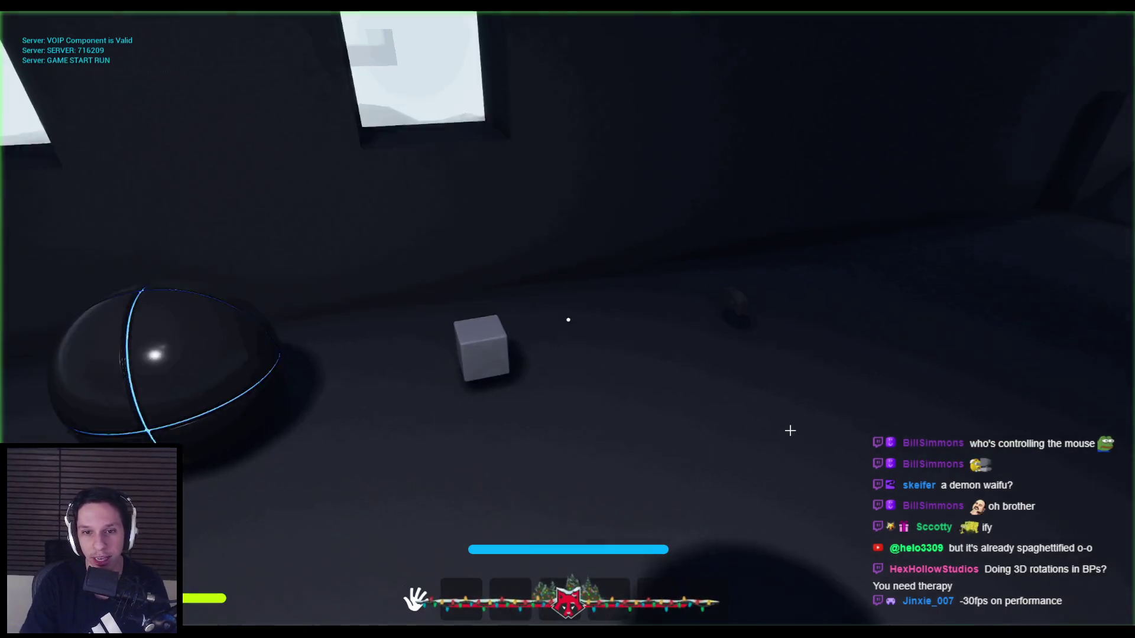
key("e")
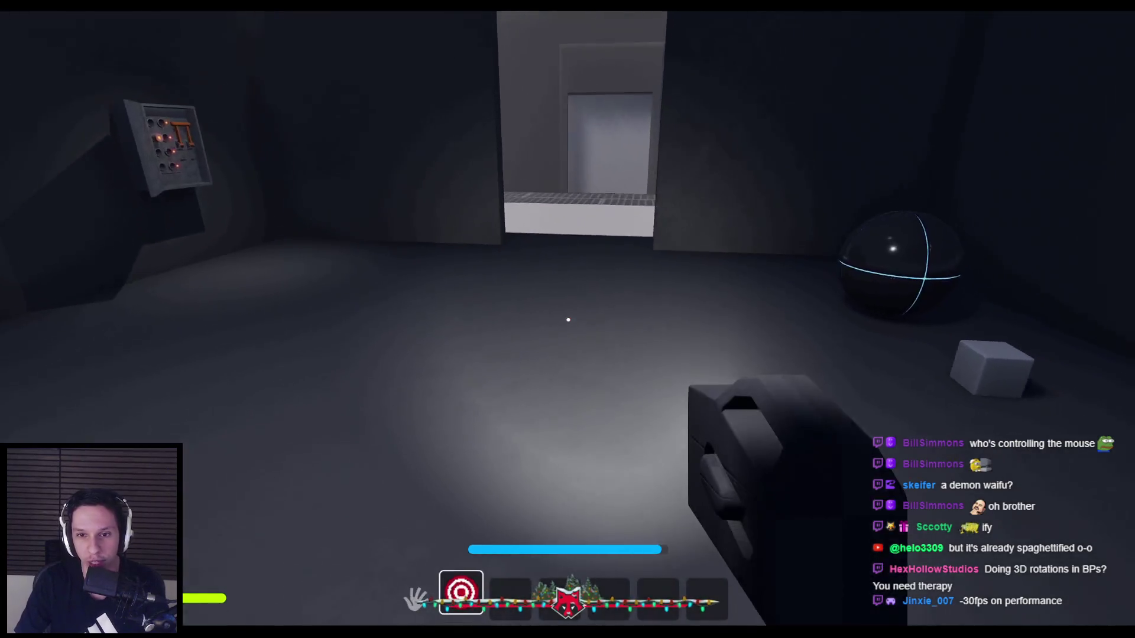
key("e")
mouse_move(527, 363)
left_mouse_down()
mouse_move(545, 459)
mouse_move(451, 199)
mouse_move(728, 153)
mouse_move(860, 399)
mouse_move(760, 520)
mouse_move(681, 558)
mouse_move(519, 530)
mouse_move(394, 420)
mouse_move(404, 315)
mouse_move(398, 339)
mouse_move(400, 370)
mouse_move(455, 454)
mouse_move(549, 501)
mouse_move(659, 491)
mouse_move(648, 502)
left_mouse_up()
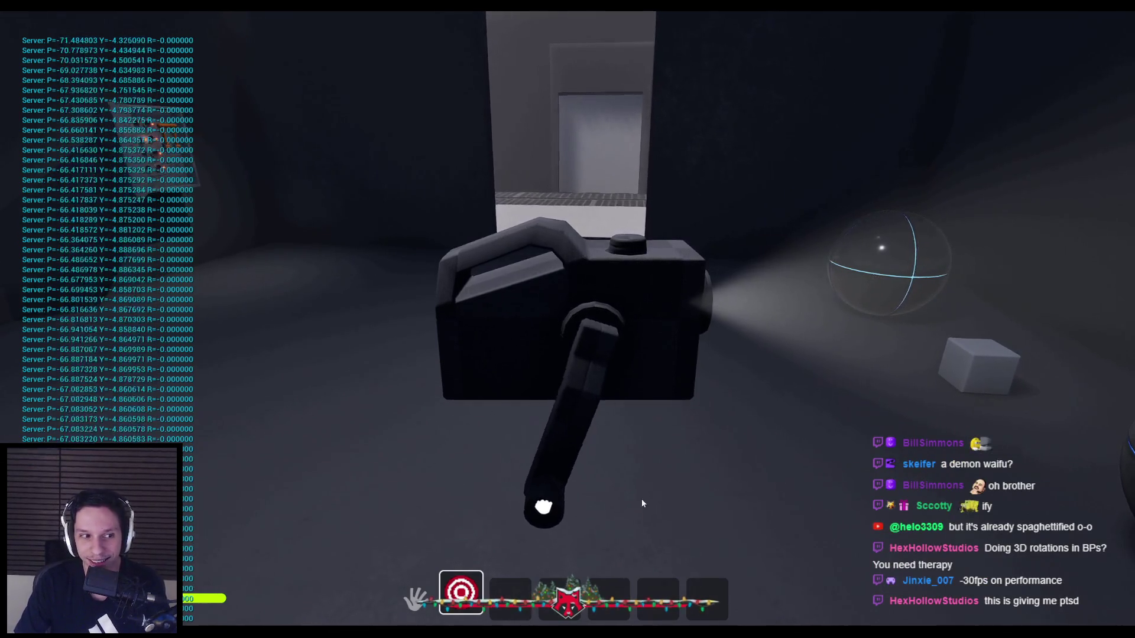
key("Escape")
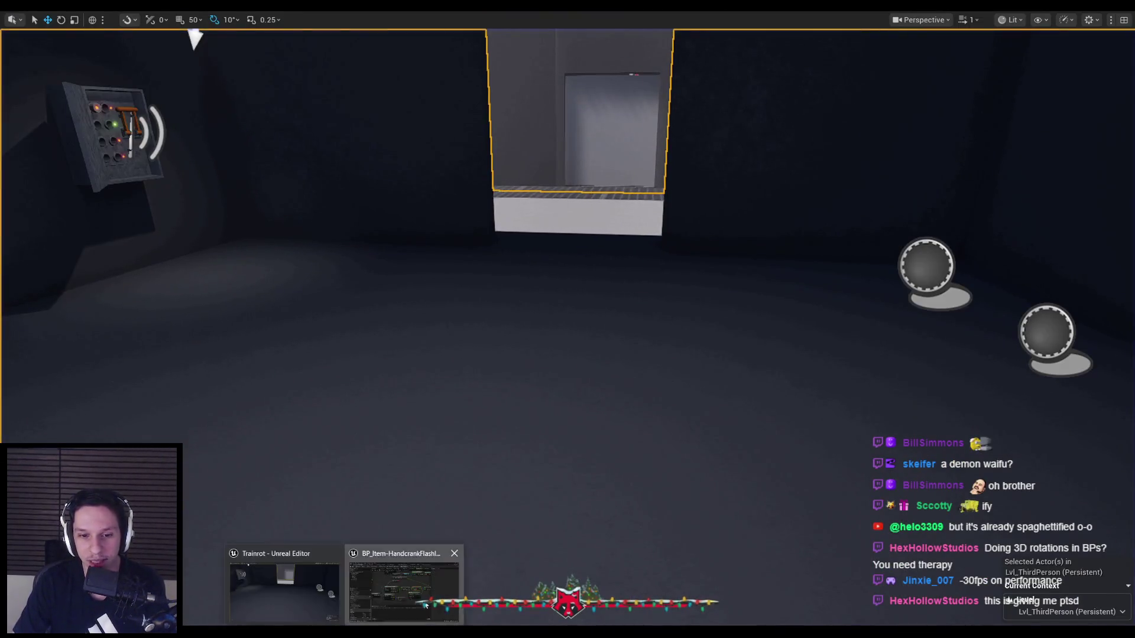
left_click(425, 606)
type("3")
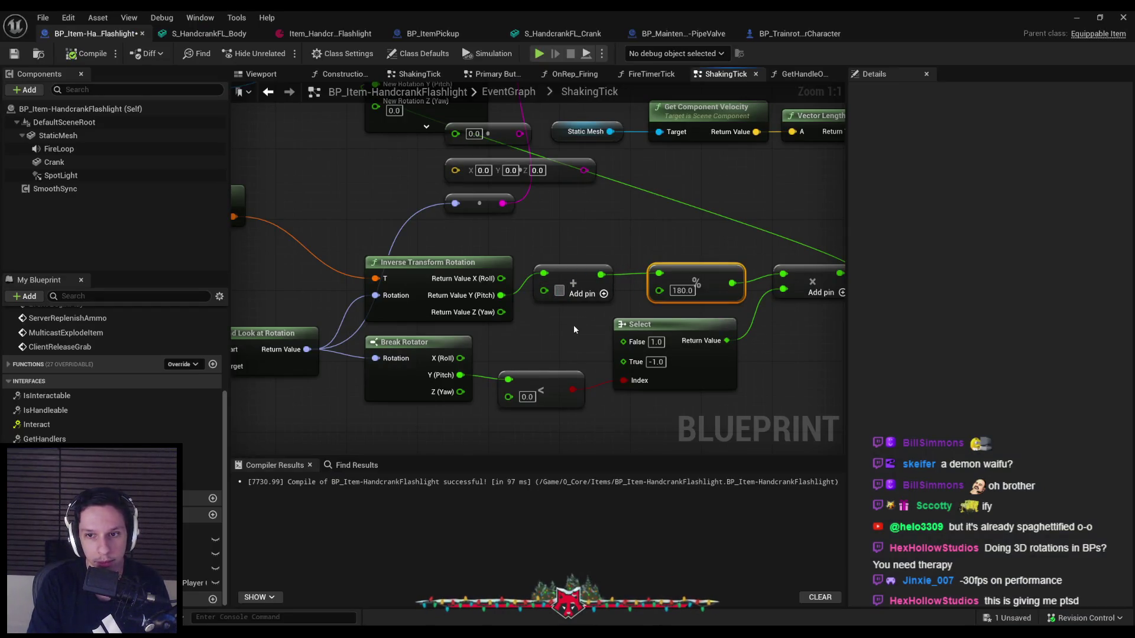
- Change the wrap value to 90, compile, and test cranking the flashlight upward in play
key("Escape")
left_click(683, 290)
type("90")
left_click(622, 220)
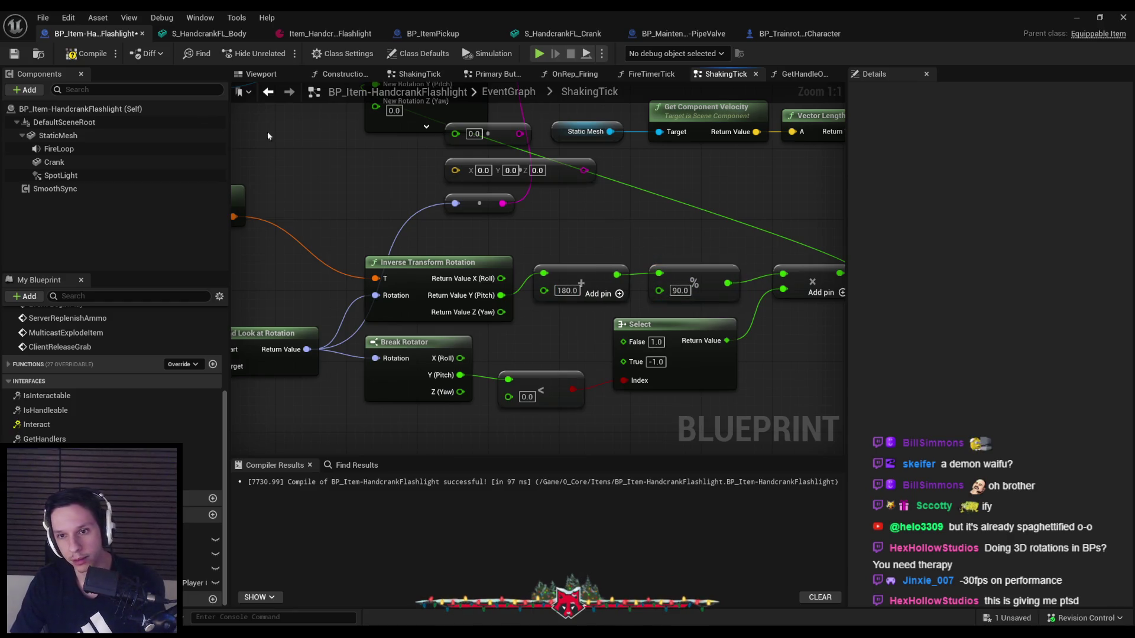
left_click(78, 57)
left_click(1074, 18)
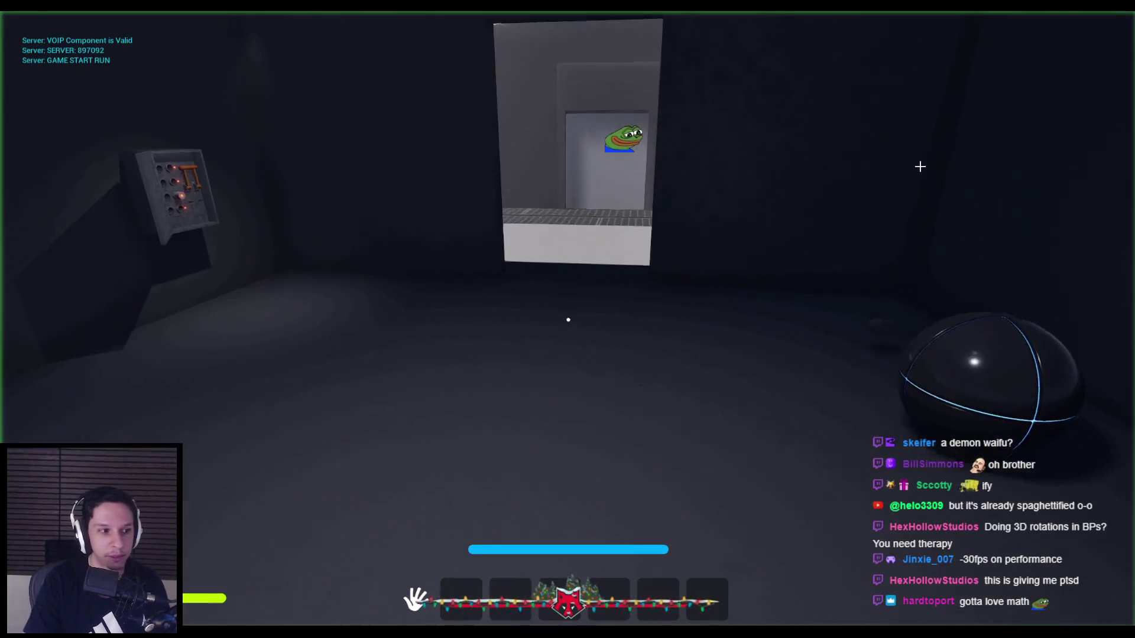
key("1")
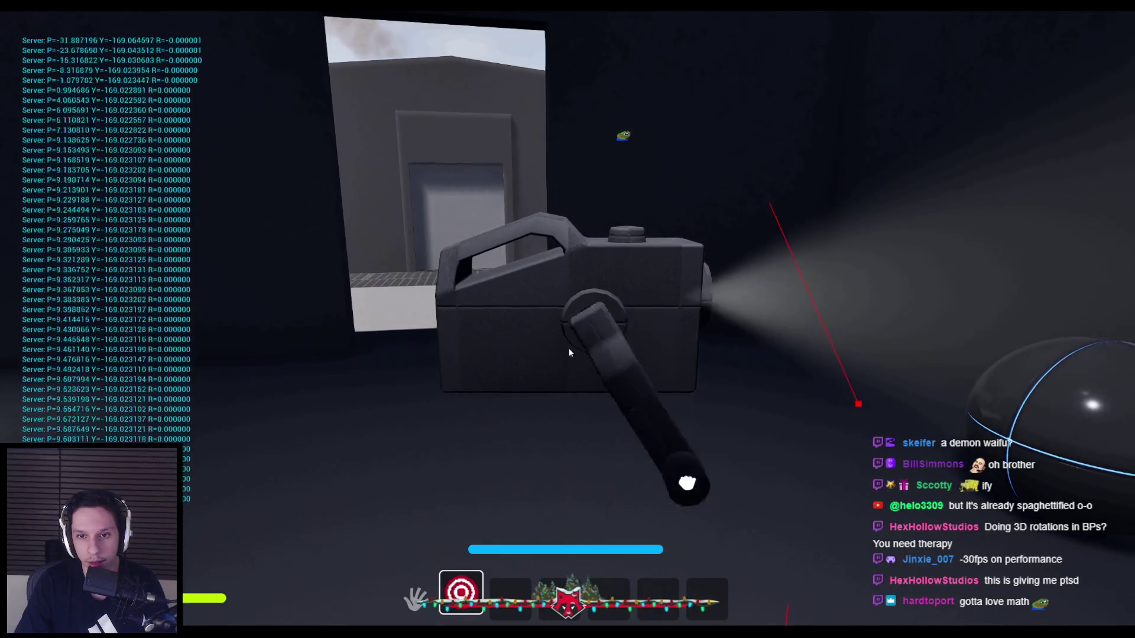
mouse_move(687, 483)
left_mouse_down()
mouse_move(760, 410)
mouse_move(767, 253)
mouse_move(660, 167)
mouse_move(814, 335)
mouse_move(664, 491)
mouse_move(788, 322)
mouse_move(446, 409)
left_mouse_up()
key("Escape")
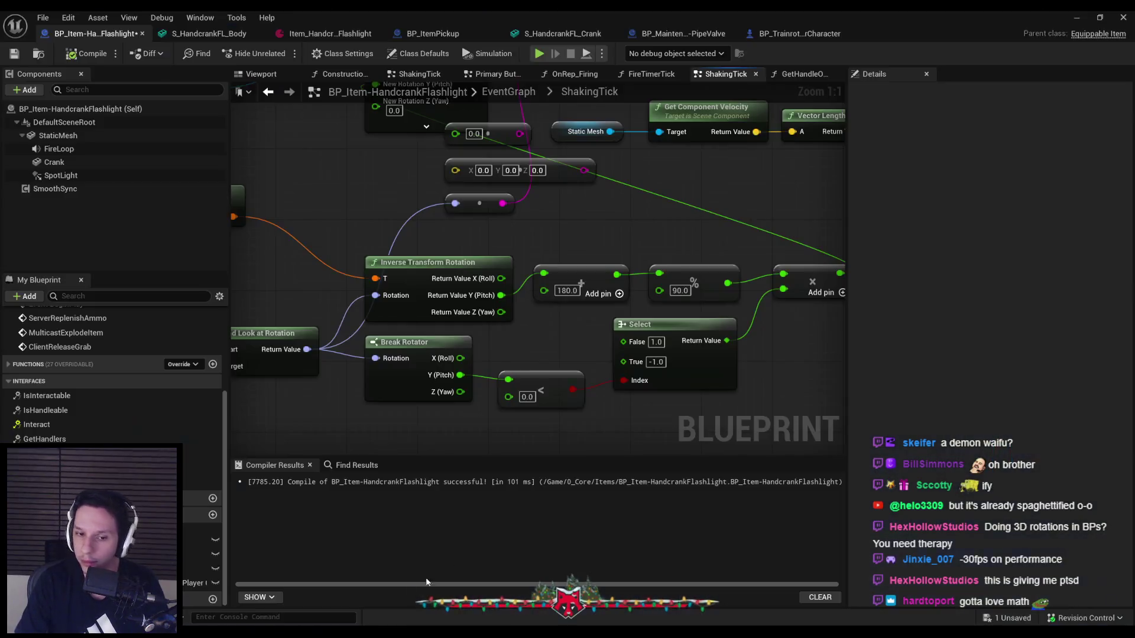
- Wire the modulo result into New Rotation Y (Pitch) and play-test swinging the crank
mouse_move(678, 283)
left_mouse_down()
mouse_move(379, 196)
mouse_move(324, 157)
left_mouse_up()
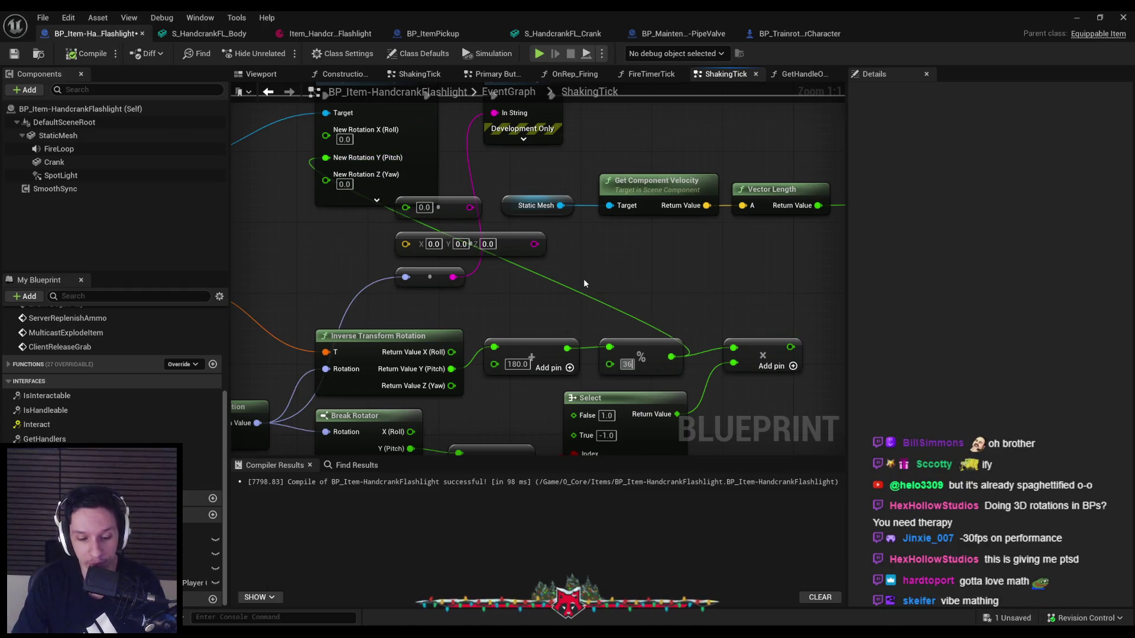
left_click(1076, 18)
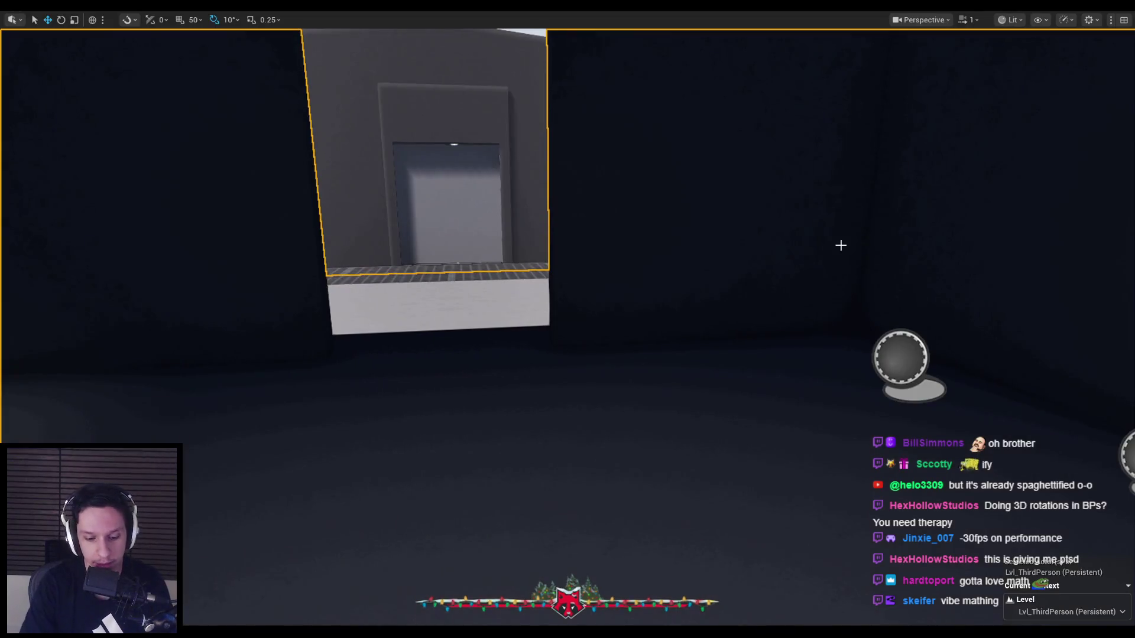
key("alt+p")
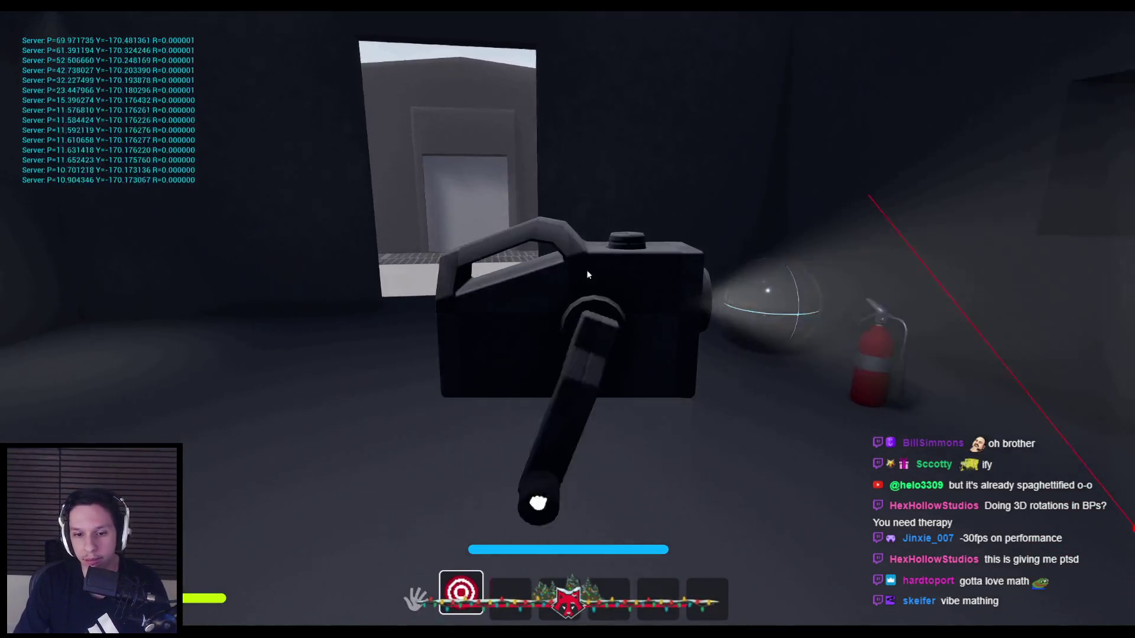
mouse_move(587, 274)
left_mouse_down()
mouse_move(841, 373)
mouse_move(585, 508)
mouse_move(399, 402)
mouse_move(467, 176)
mouse_move(705, 179)
mouse_move(783, 395)
mouse_move(552, 484)
mouse_move(393, 451)
left_mouse_up()
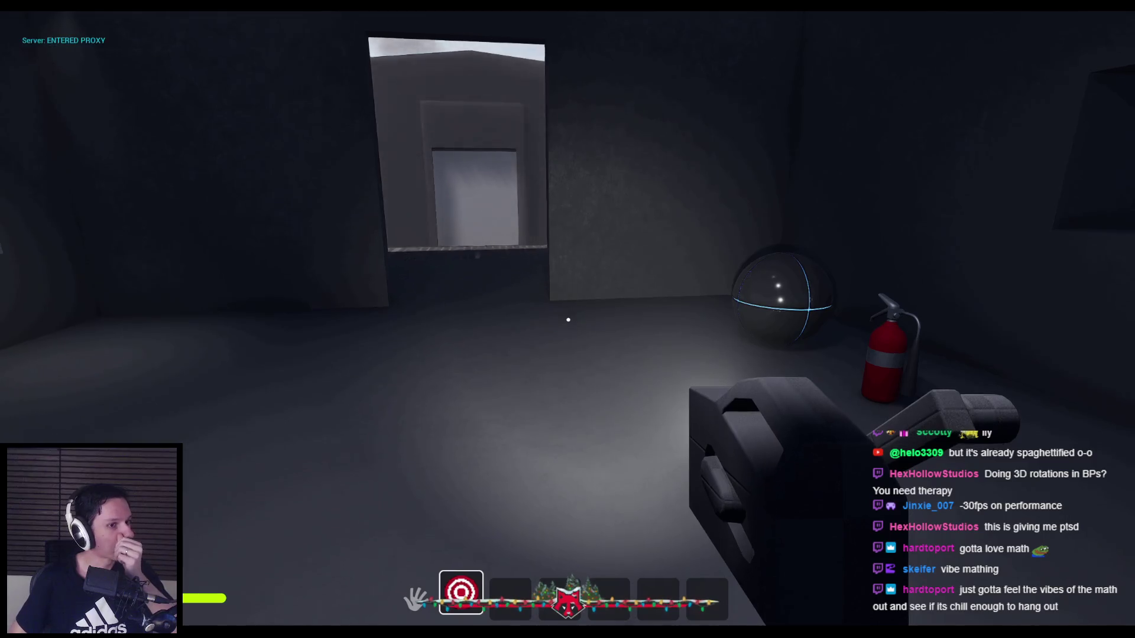
key("r")
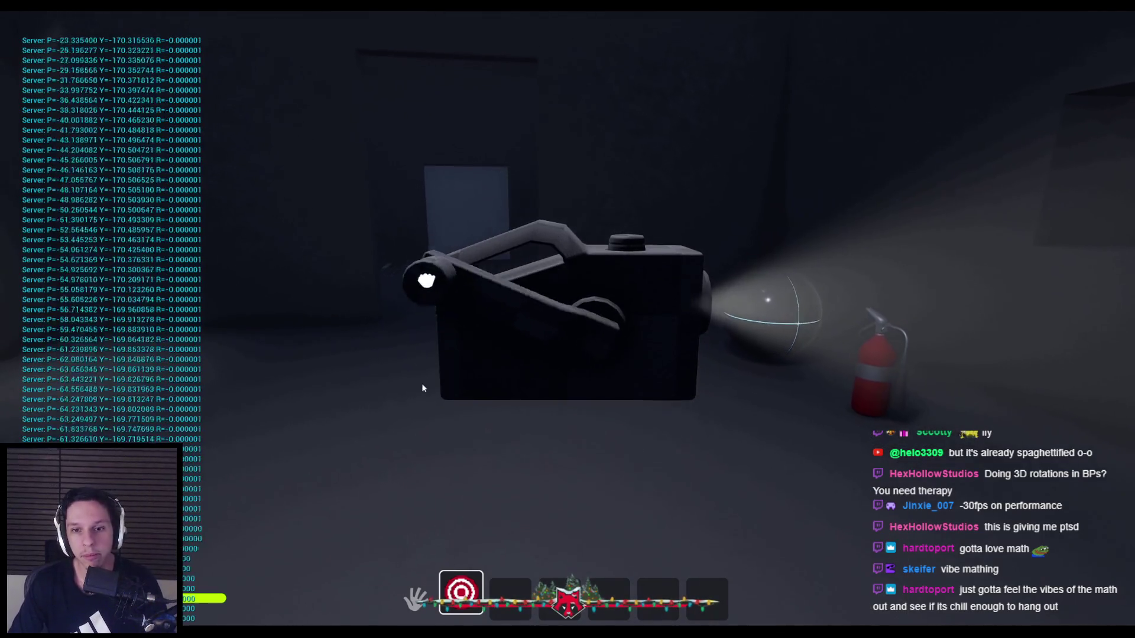
key("Escape")
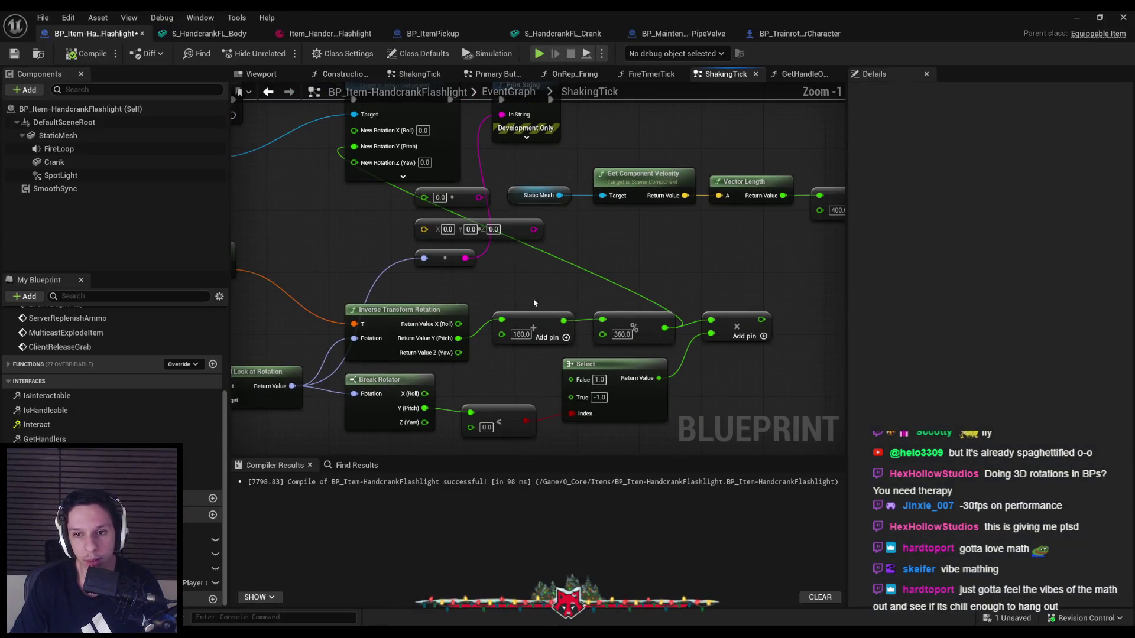
left_click_drag(529, 297, 649, 339)
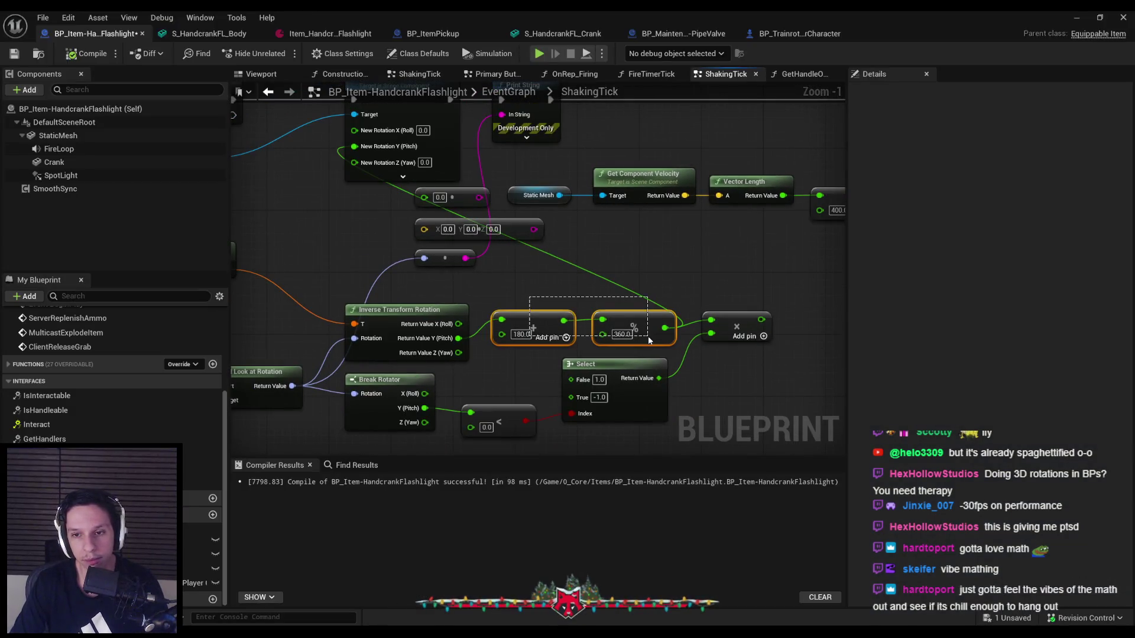
- Delete the add and modulo nodes and wire Return Value Y (Pitch) straight to New Rotation Y (Pitch)
key("Delete")
left_click_drag(458, 338, 354, 146)
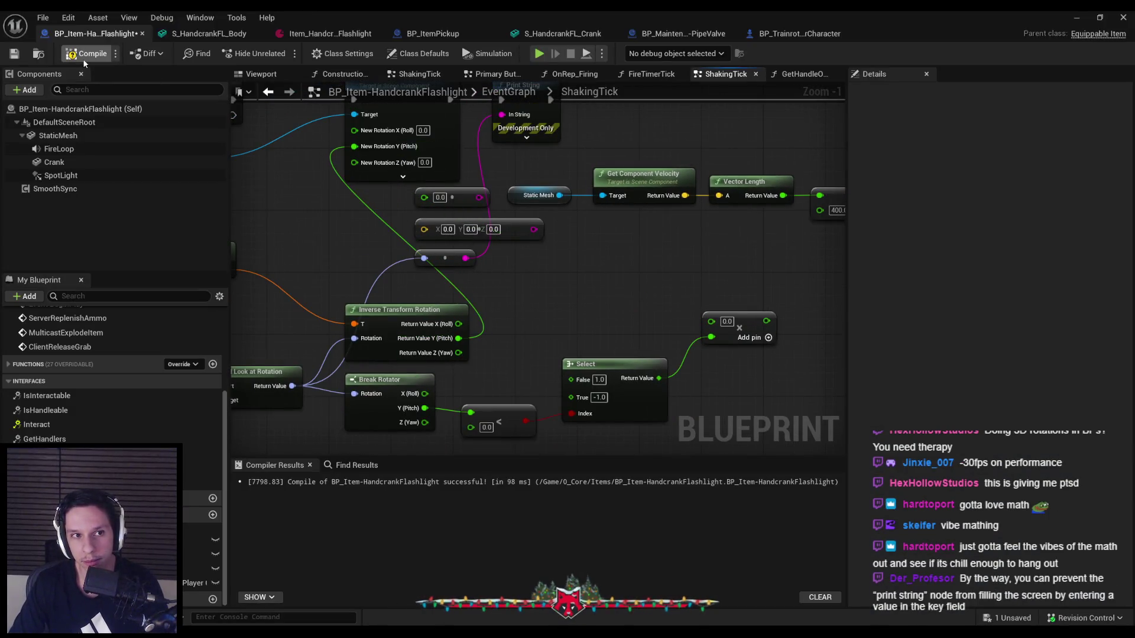
scroll(438, 285, "down", 1)
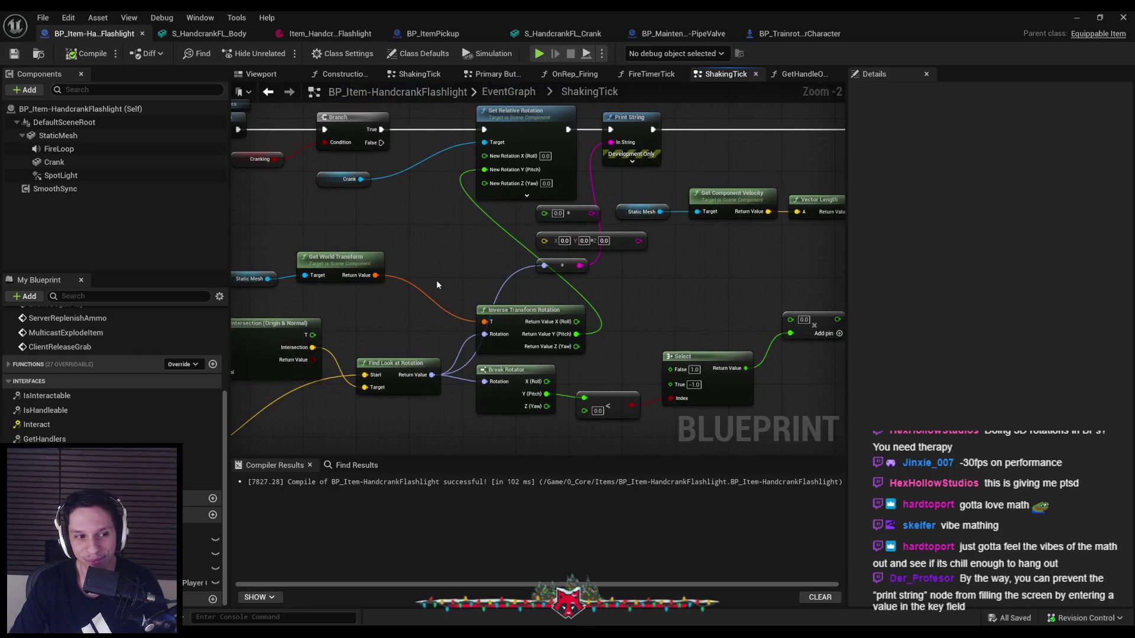
left_click(631, 161)
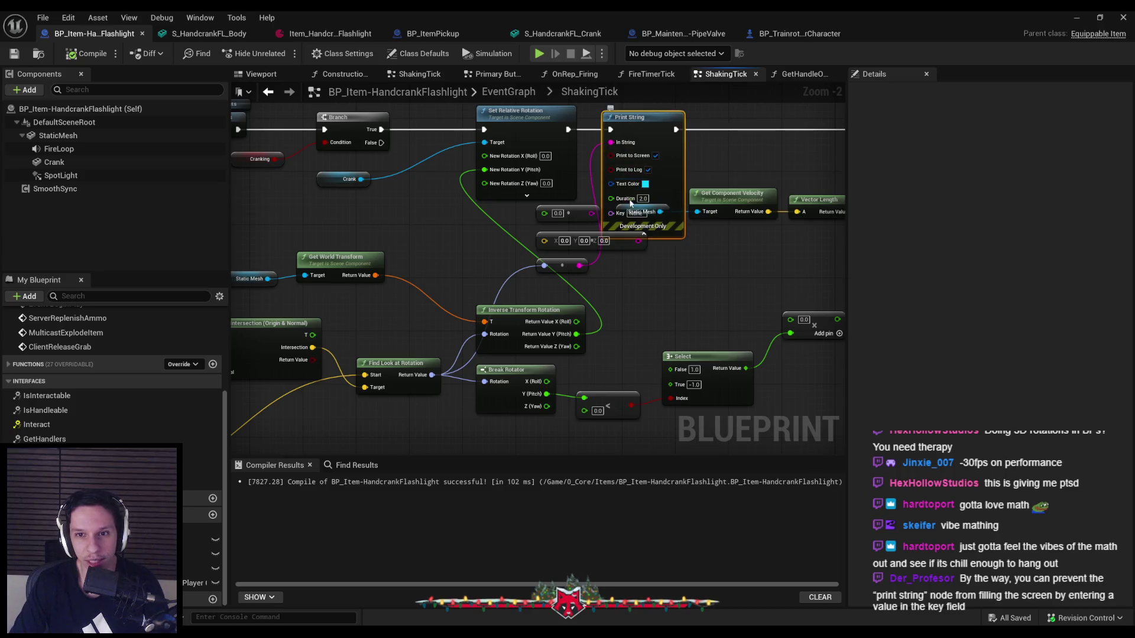
left_click(656, 236)
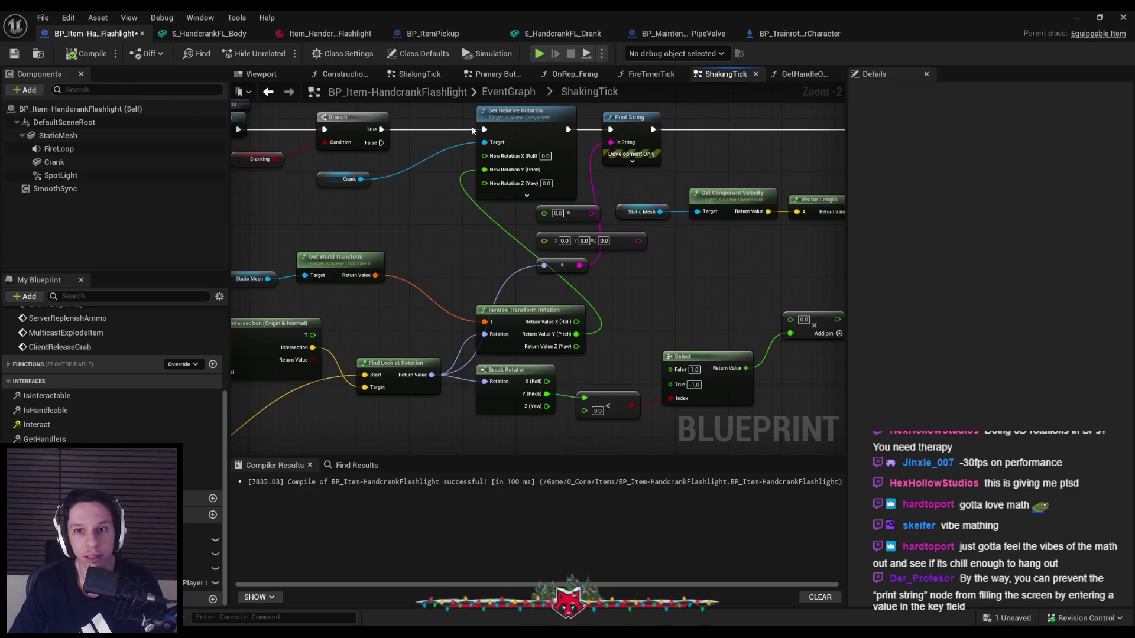
- Retest swinging the crank lever in play, then return to the flashlight Blueprint
left_click(1072, 17)
key("alt+p")
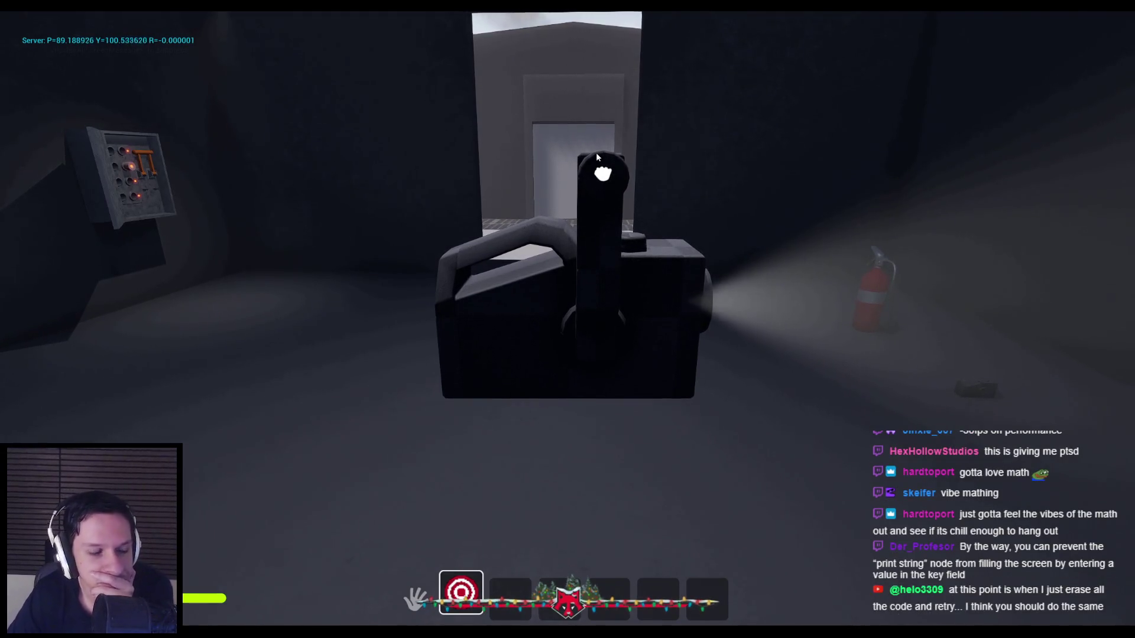
mouse_move(596, 155)
left_mouse_down()
mouse_move(621, 161)
mouse_move(715, 249)
mouse_move(726, 347)
mouse_move(604, 393)
mouse_move(652, 397)
mouse_move(663, 387)
mouse_move(562, 410)
mouse_move(610, 409)
mouse_move(722, 368)
mouse_move(783, 245)
mouse_move(616, 170)
left_mouse_up()
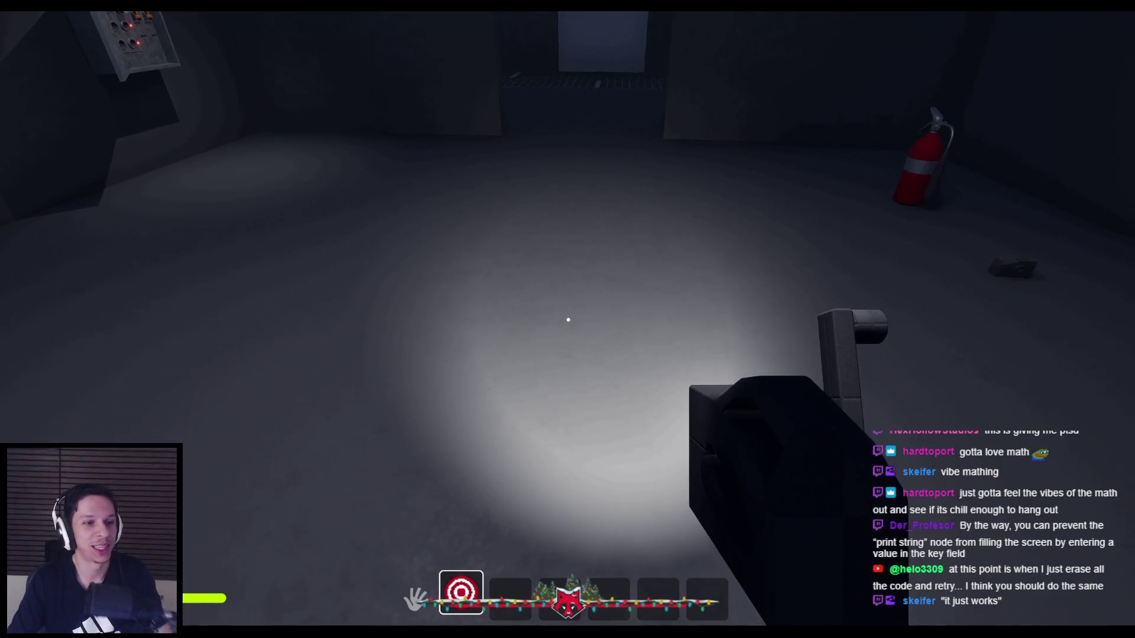
key("Escape")
left_click(404, 591)
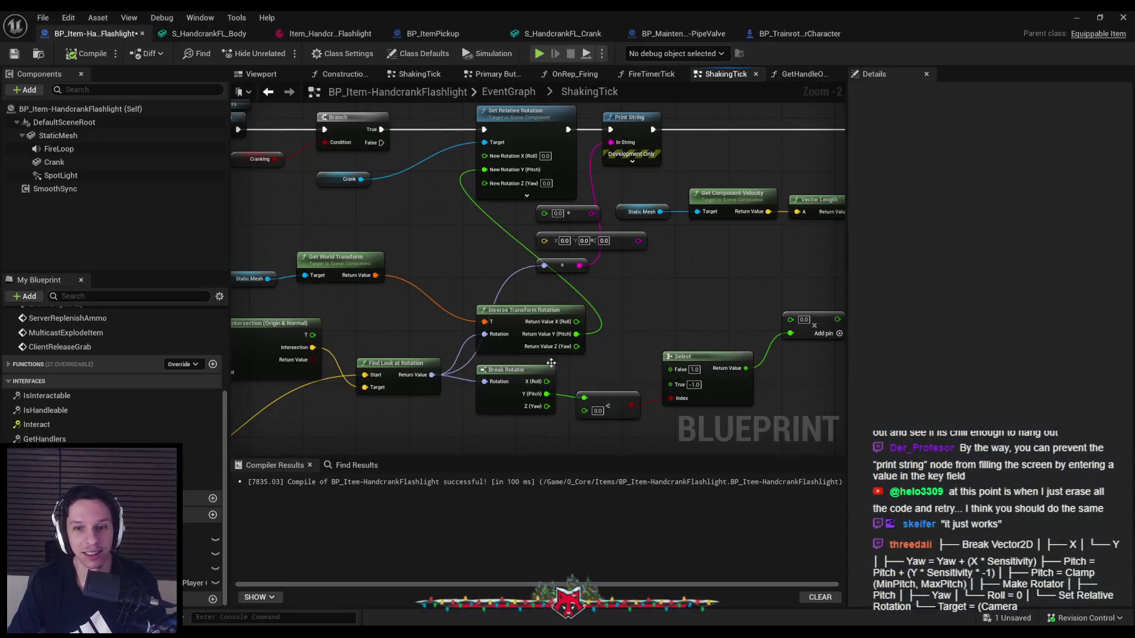
- Disconnect the pitch wire and recombine the rotation output into a single pin
left_click(577, 335, "alt")
right_click(577, 340)
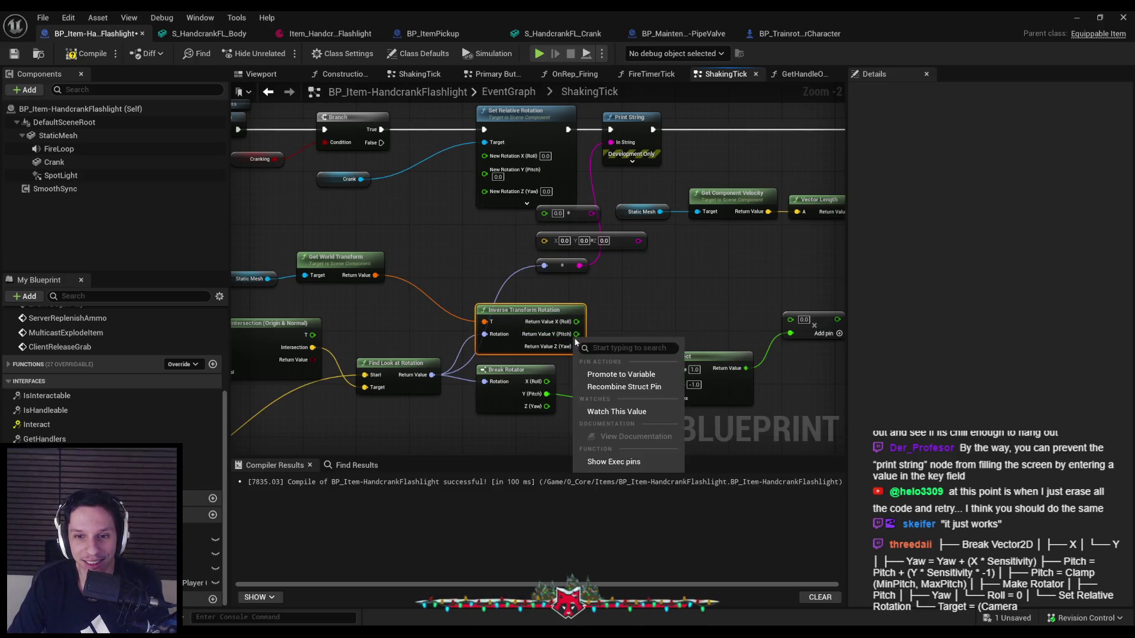
left_click(604, 388)
- Add Get Forward Vector on the rotation, wire it into the vector node, and compile
left_click_drag(565, 321, 591, 321)
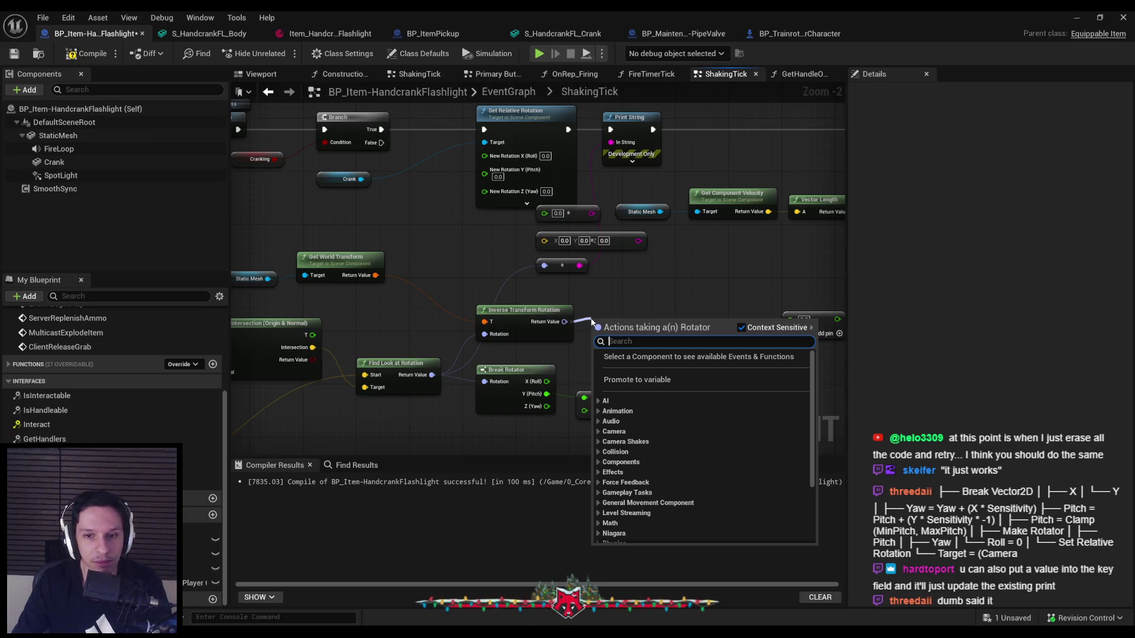
type("forward")
key("Return")
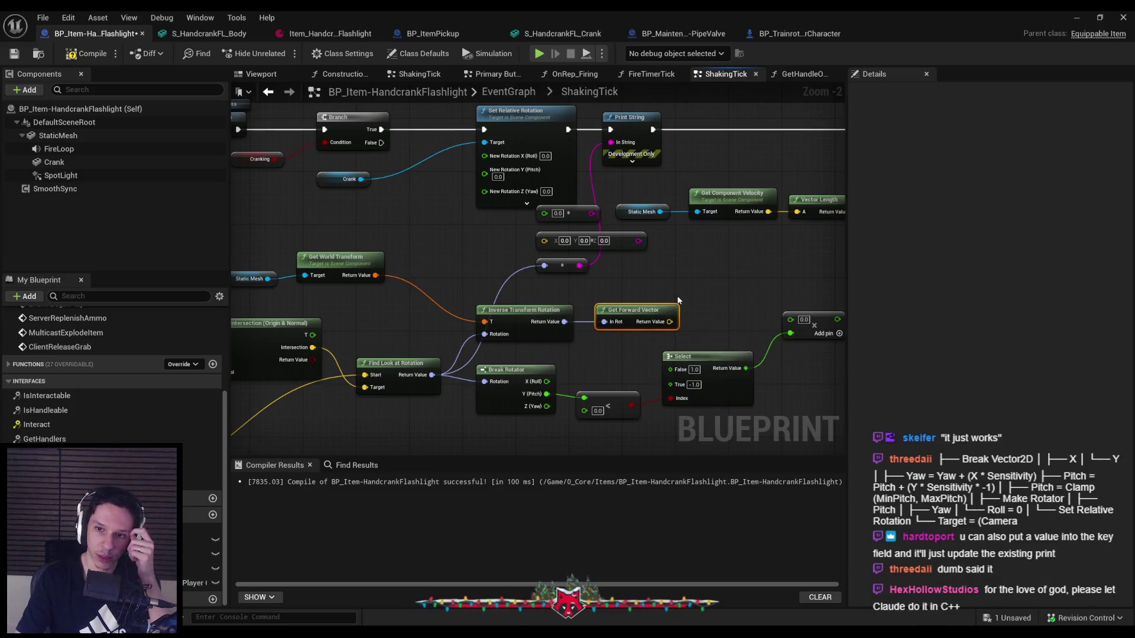
mouse_move(670, 322)
left_mouse_down()
mouse_move(544, 248)
mouse_move(598, 190)
mouse_move(611, 142)
left_mouse_up()
left_click(89, 54)
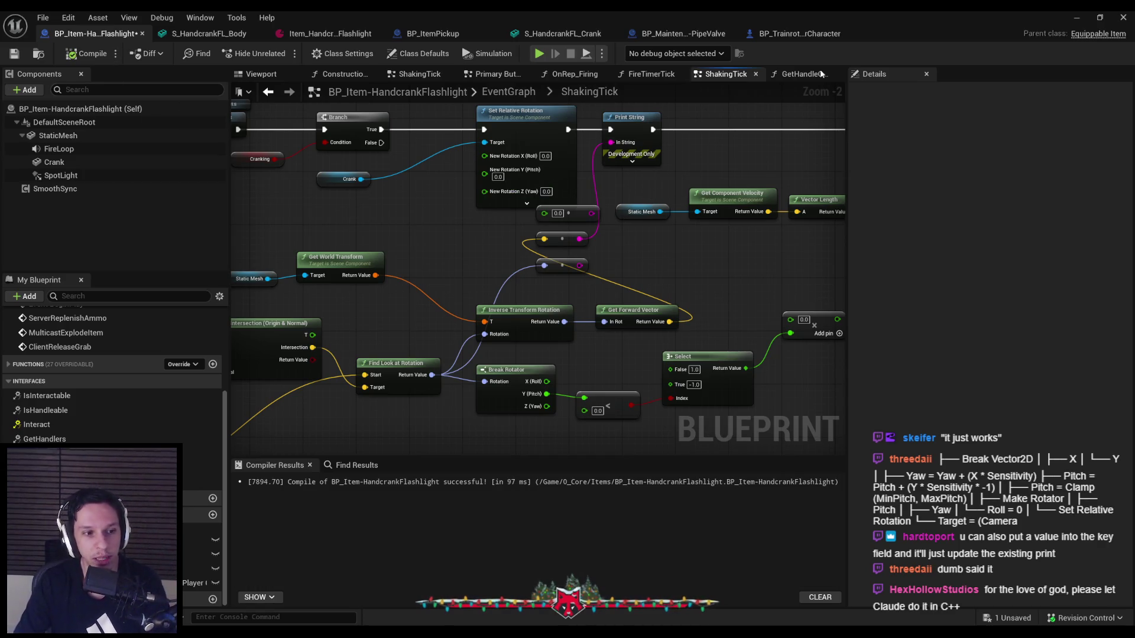
left_click(1070, 19)
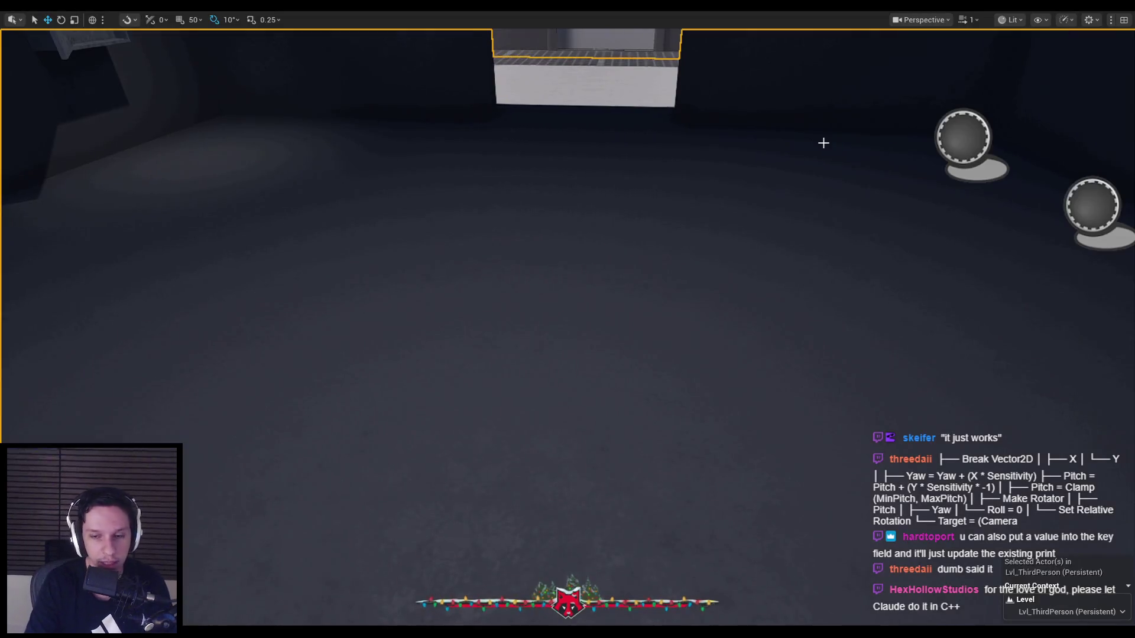
- Play-test with the flashlight equipped; the server prints X=0.014 Y=-0.000 Z=-1.000
key("alt+p")
key("Escape")
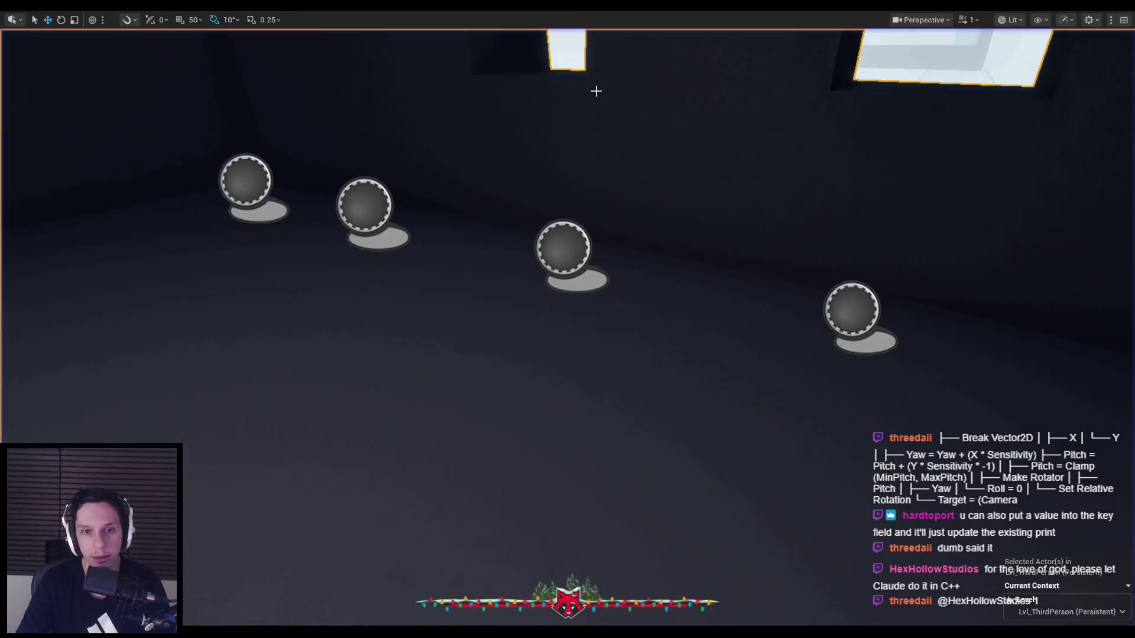
key("alt+p")
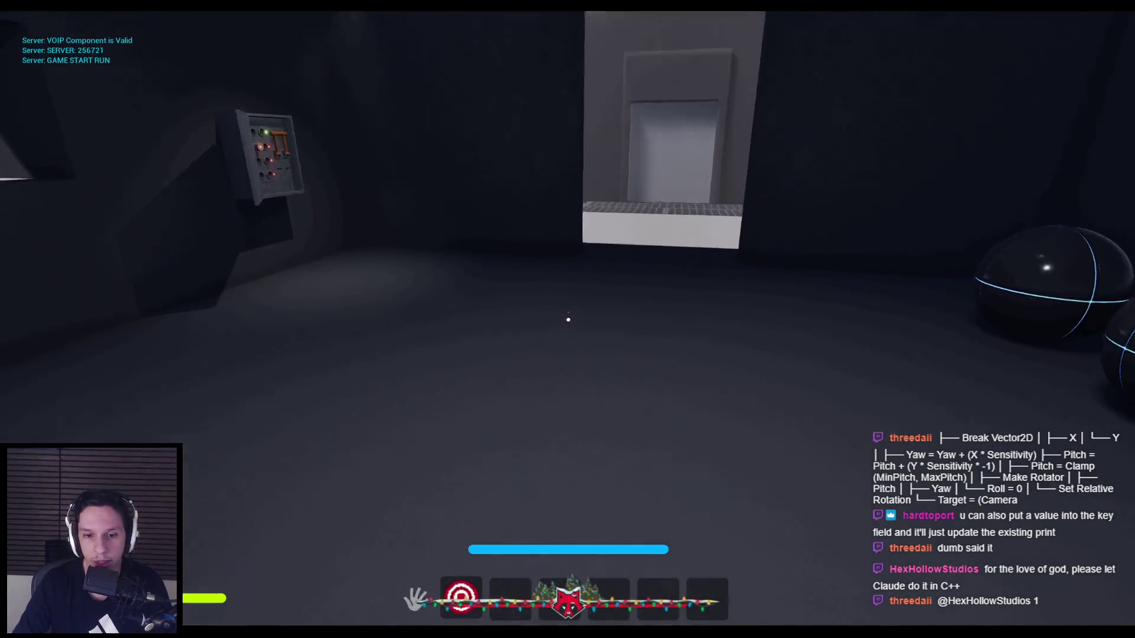
key("1")
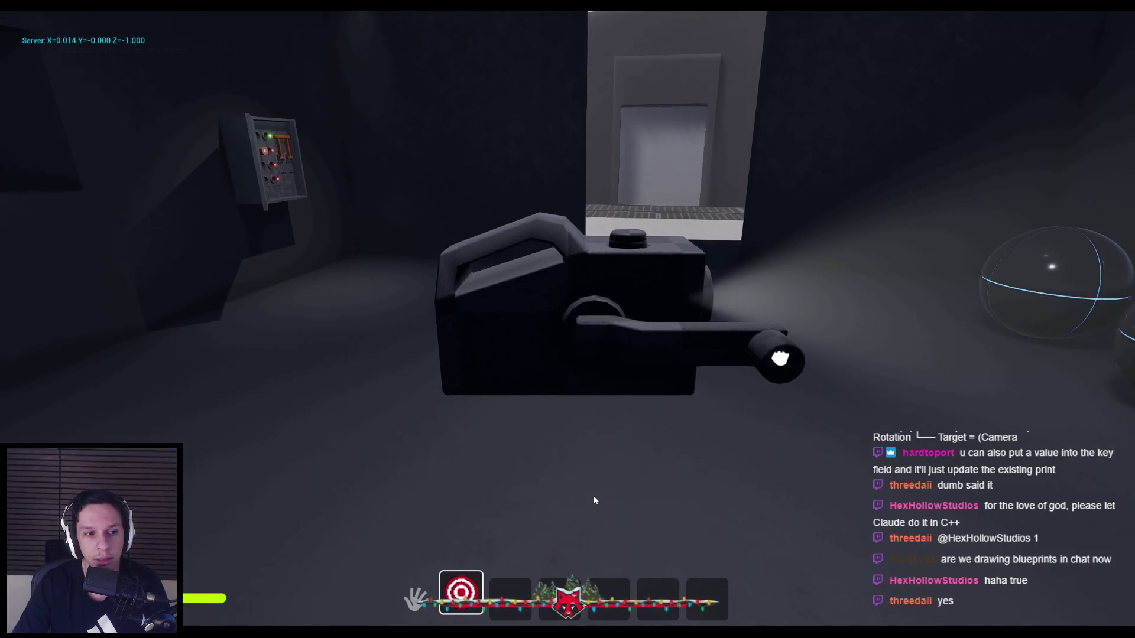
key("Escape")
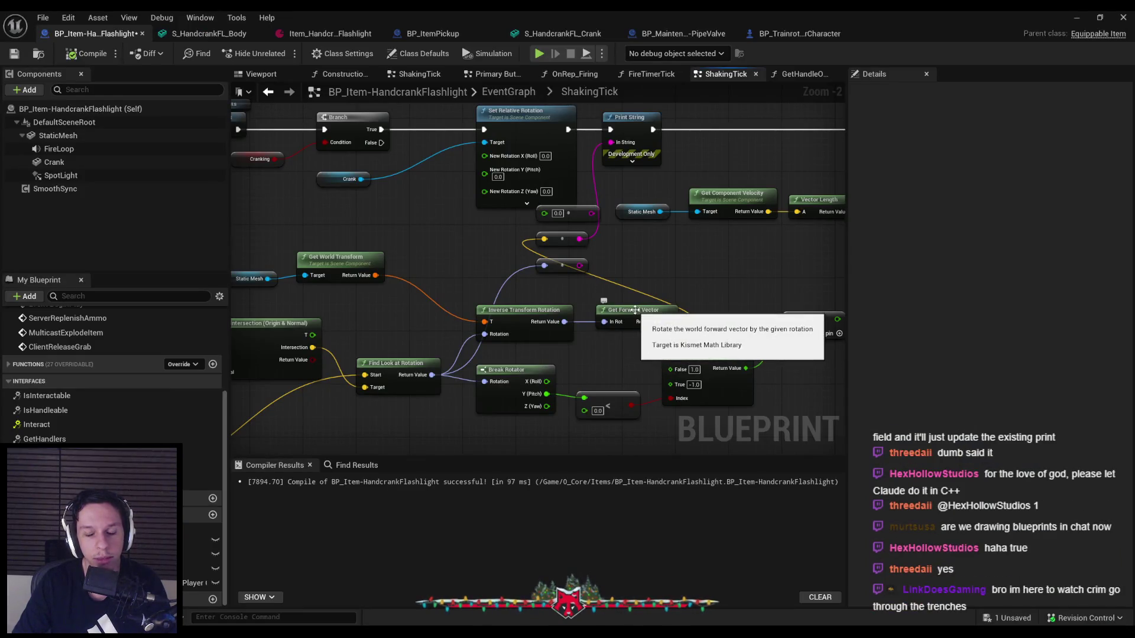
- Move the Break Rotator, < and Select nodes lower in the graph
scroll(591, 336, "down", 1)
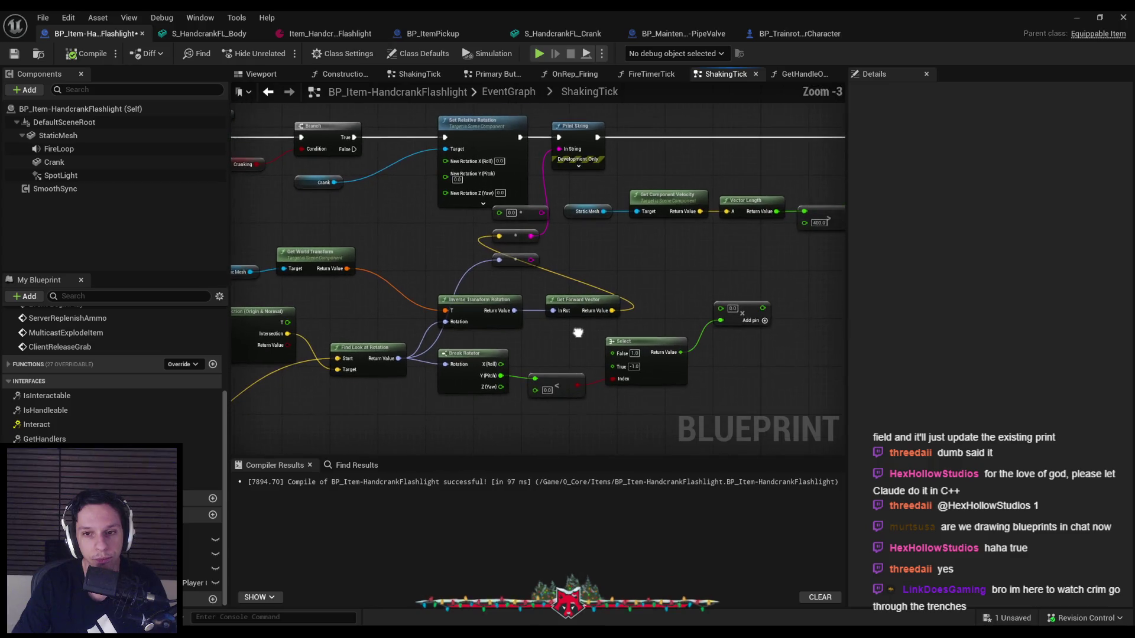
scroll(578, 334, "up", 1)
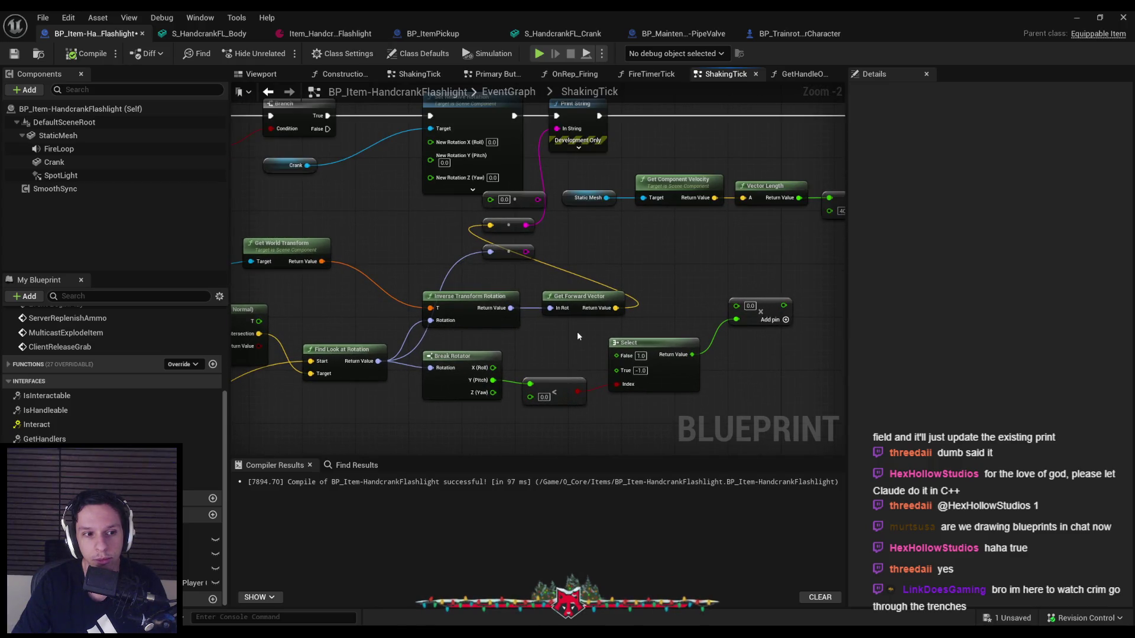
scroll(577, 336, "down", 2)
scroll(577, 336, "up", 2)
mouse_move(603, 353)
left_mouse_down()
mouse_move(444, 371)
mouse_move(447, 401)
left_mouse_up()
left_click(548, 343)
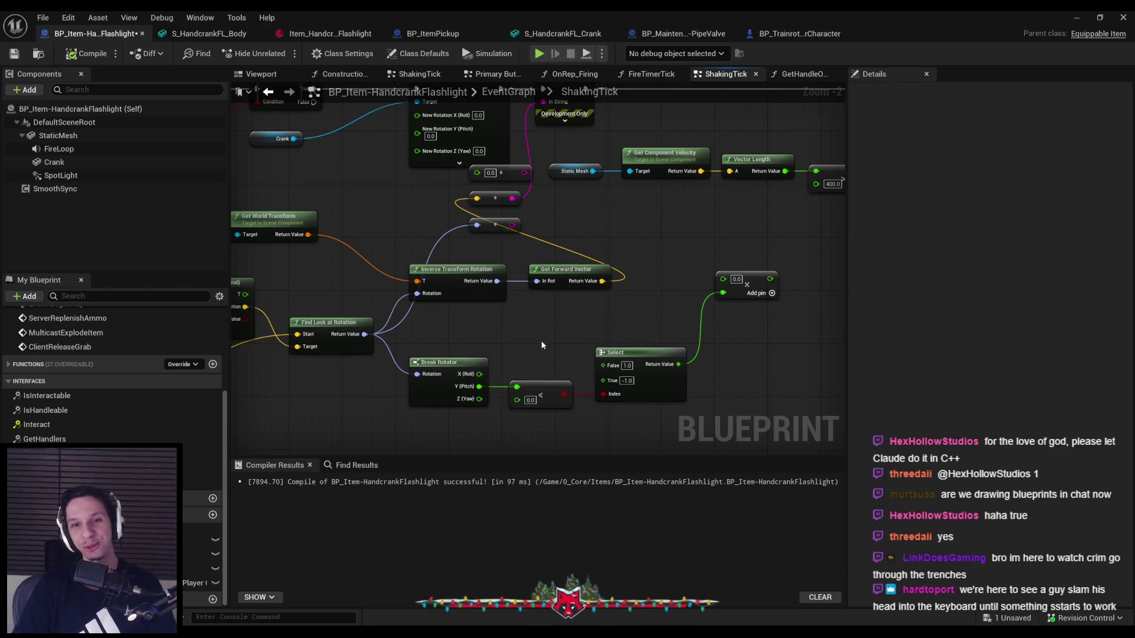
- Delete the stray float node from ShakingTick and save the flashlight Blueprint
mouse_move(544, 229)
left_mouse_down()
mouse_move(543, 295)
mouse_move(543, 285)
left_mouse_up()
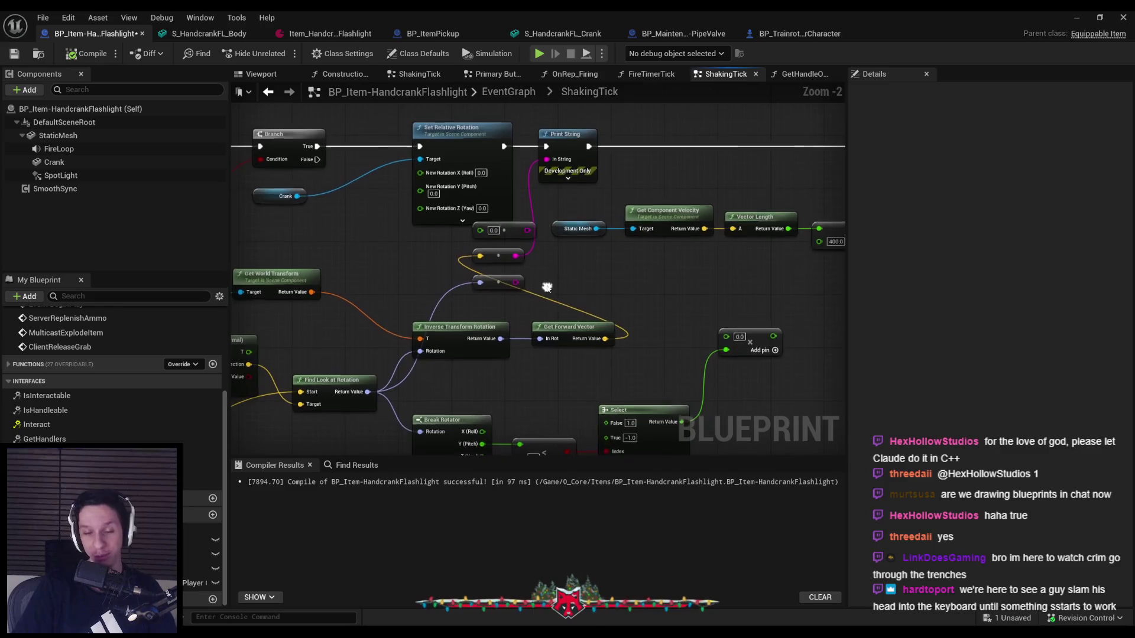
scroll(530, 298, "up", 1)
key("Delete")
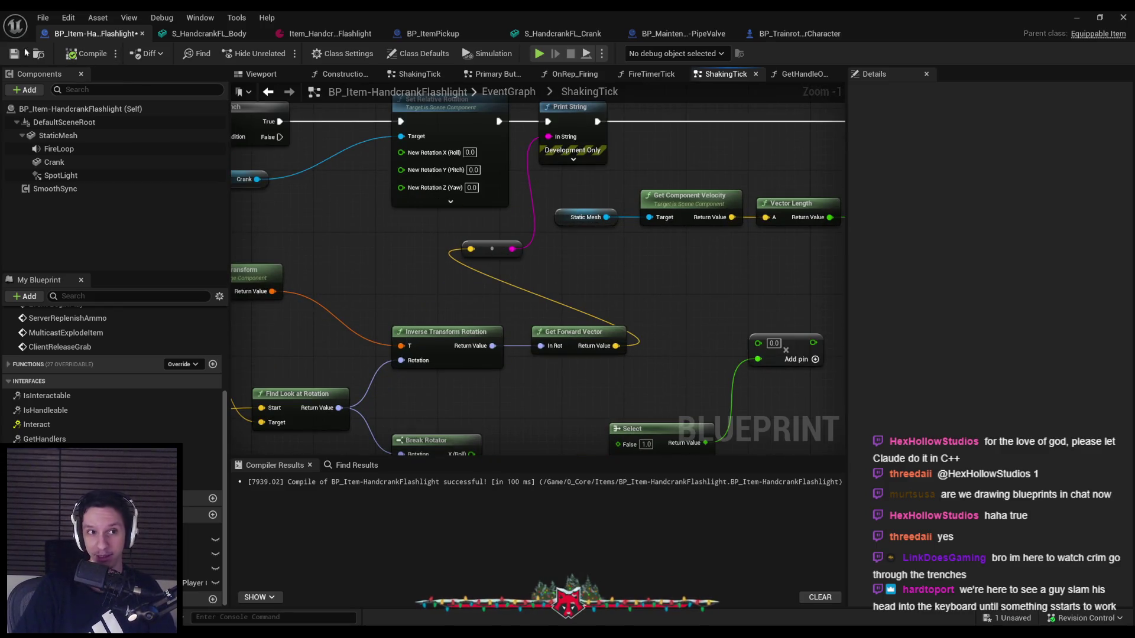
left_click(14, 54)
- Move the Get World Transform node and its Static Mesh input slightly down-right
scroll(526, 261, "down", 1)
scroll(526, 261, "down", 1)
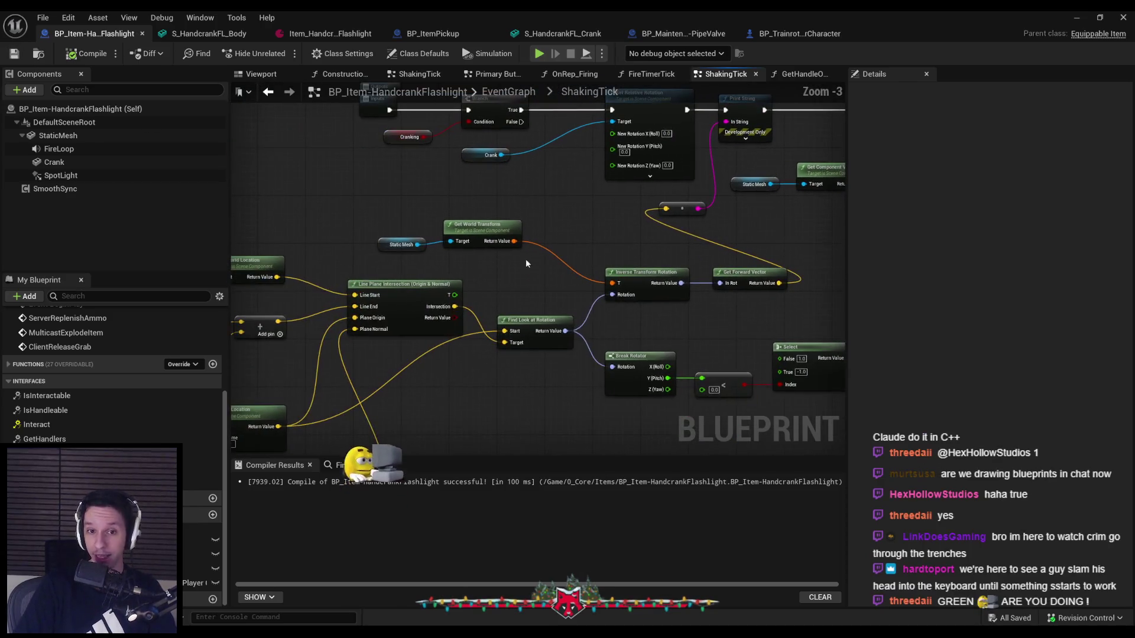
left_click_drag(505, 271, 373, 218)
left_click_drag(488, 240, 542, 258)
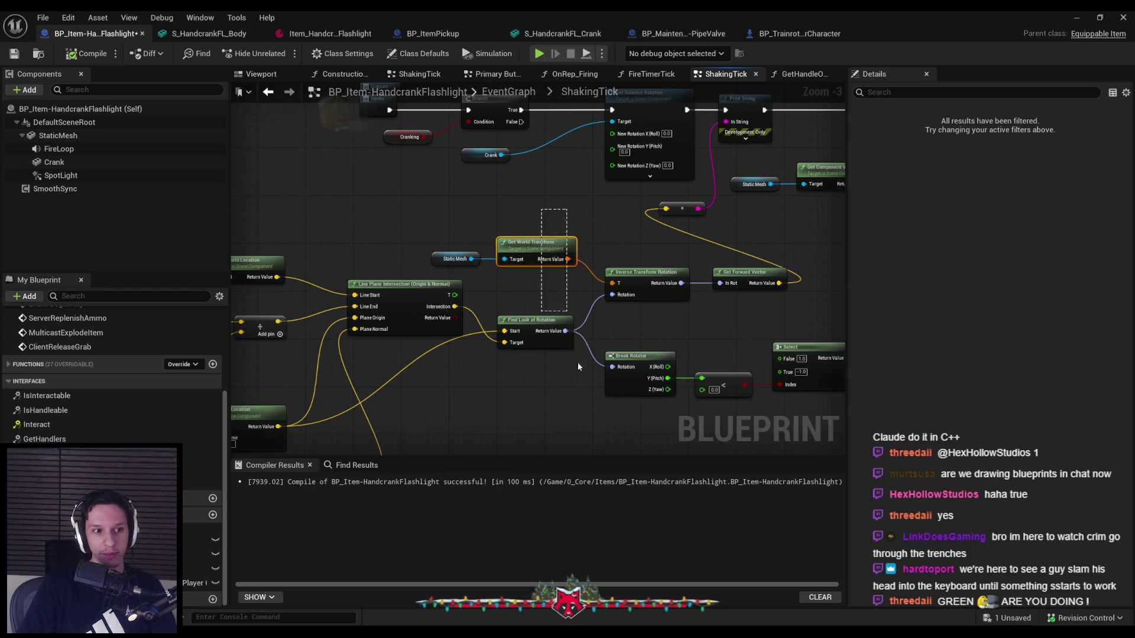
left_click(541, 295)
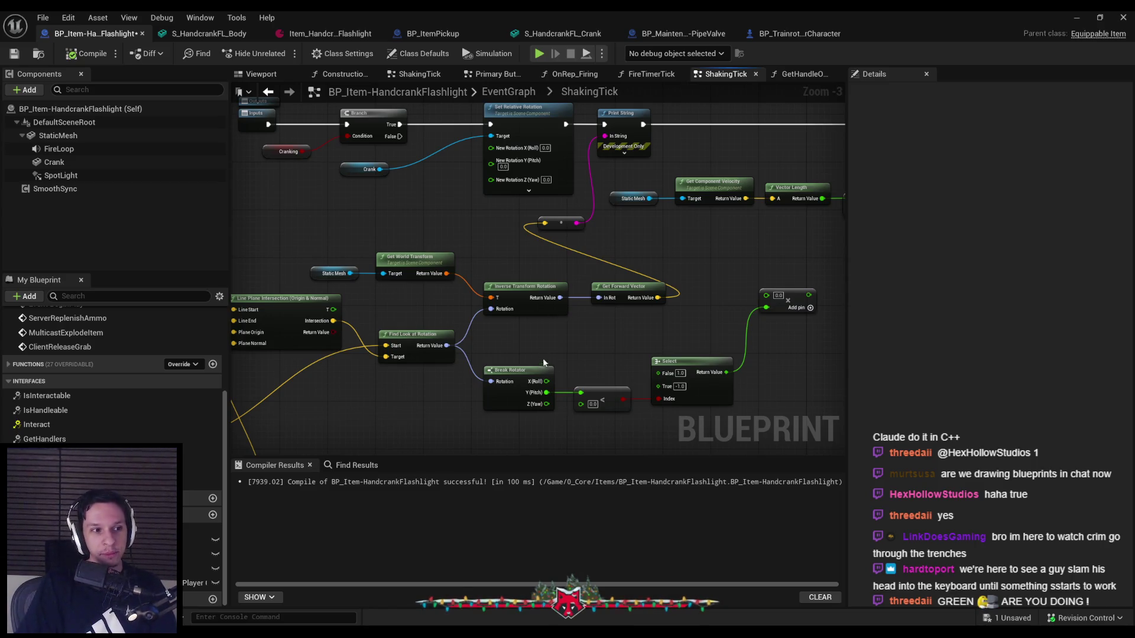
- Zoom and pan around the ShakingTick graph to review the rearranged nodes
scroll(538, 330, "down", 1)
scroll(553, 310, "up", 2)
scroll(555, 260, "down", 2)
scroll(657, 246, "down", 1)
scroll(632, 254, "up", 3)
scroll(598, 299, "down", 2)
scroll(654, 290, "up", 3)
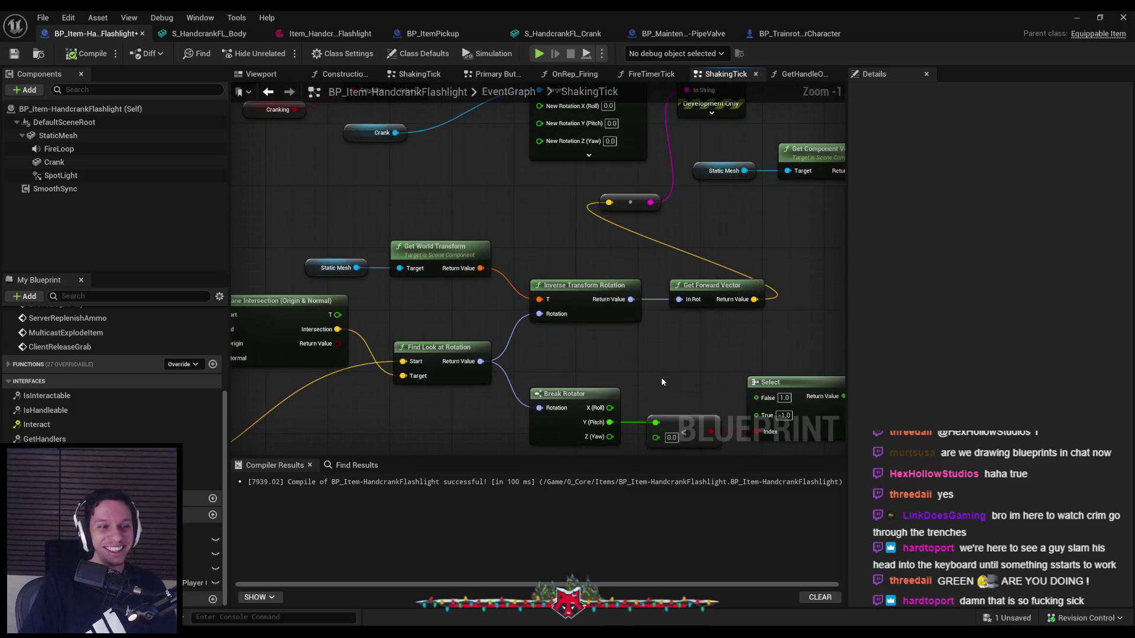
scroll(650, 373, "down", 2)
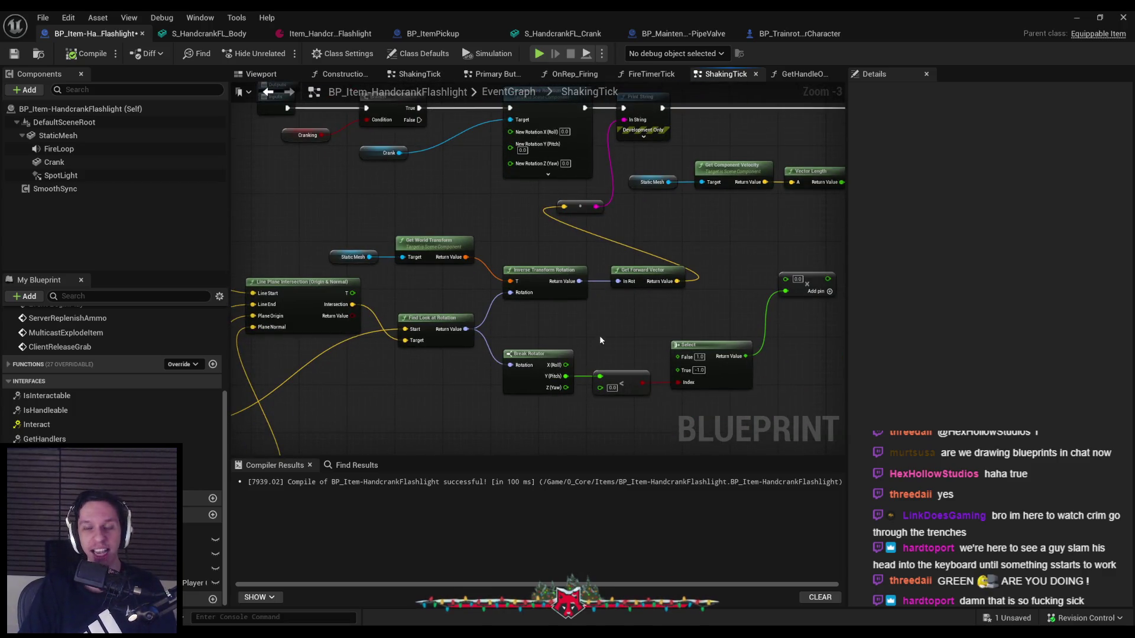
scroll(577, 356, "up", 2)
scroll(467, 269, "down", 2)
mouse_move(466, 261)
left_mouse_down()
mouse_move(655, 225)
mouse_move(465, 234)
left_mouse_up()
scroll(654, 225, "down", 1)
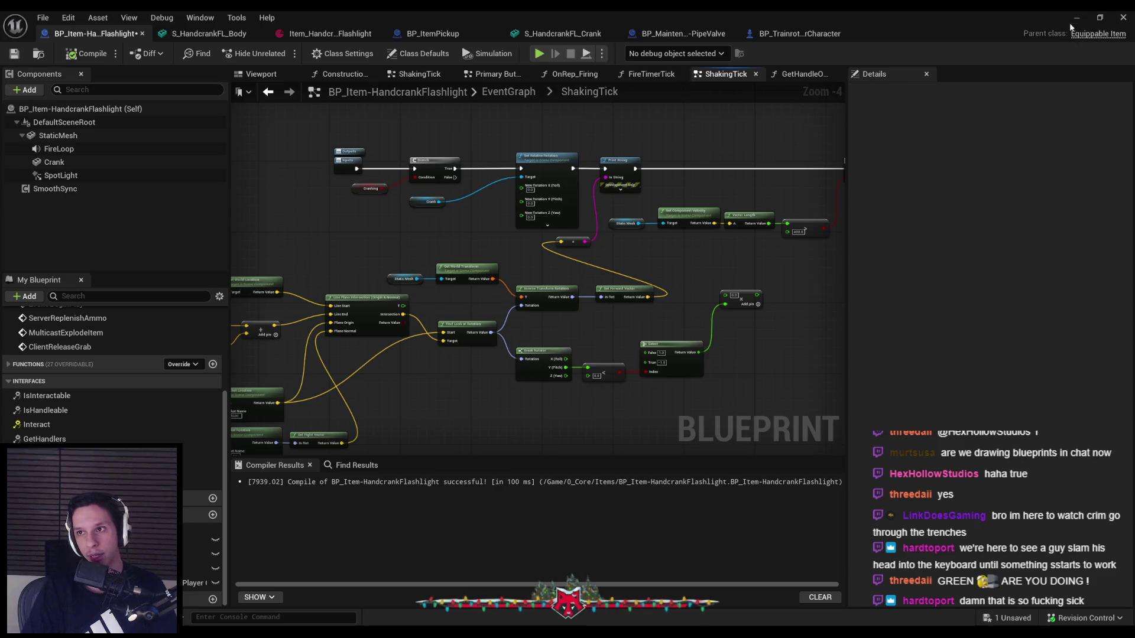
- Play-test turning the orange valve wheel clockwise, viewing it from several angles, then stop
left_click(1123, 17)
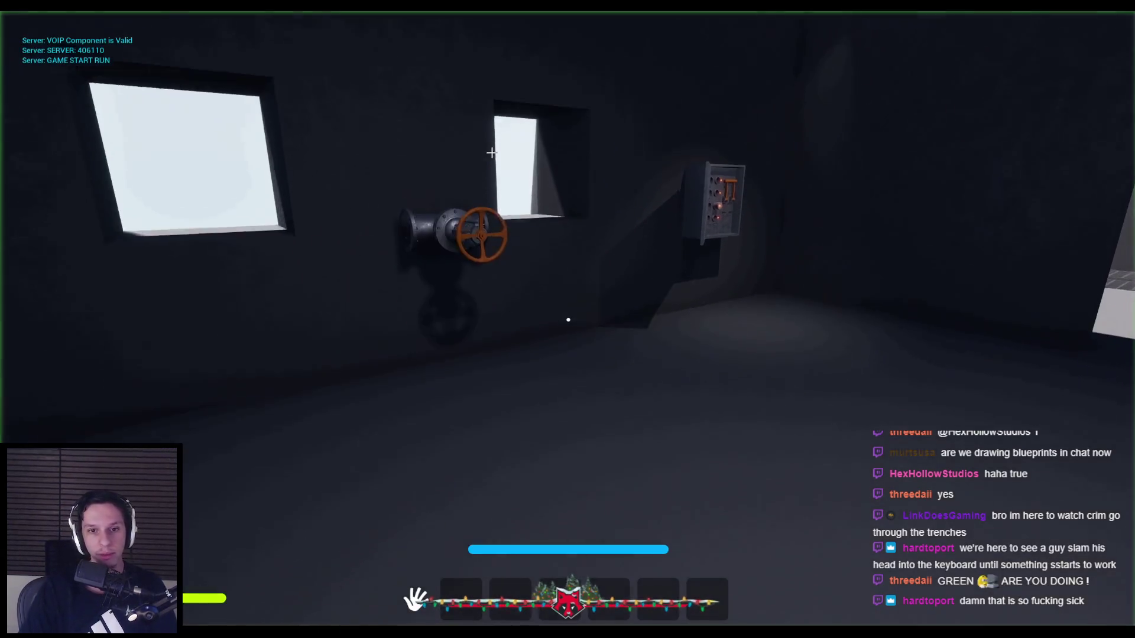
left_click(568, 320)
mouse_move(698, 262)
left_mouse_down()
mouse_move(600, 424)
mouse_move(544, 375)
mouse_move(456, 335)
mouse_move(508, 506)
mouse_move(646, 413)
mouse_move(585, 420)
mouse_move(502, 294)
mouse_move(747, 332)
mouse_move(502, 474)
mouse_move(668, 390)
mouse_move(591, 256)
mouse_move(694, 364)
mouse_move(674, 378)
mouse_move(653, 317)
mouse_move(619, 457)
mouse_move(569, 316)
left_mouse_up()
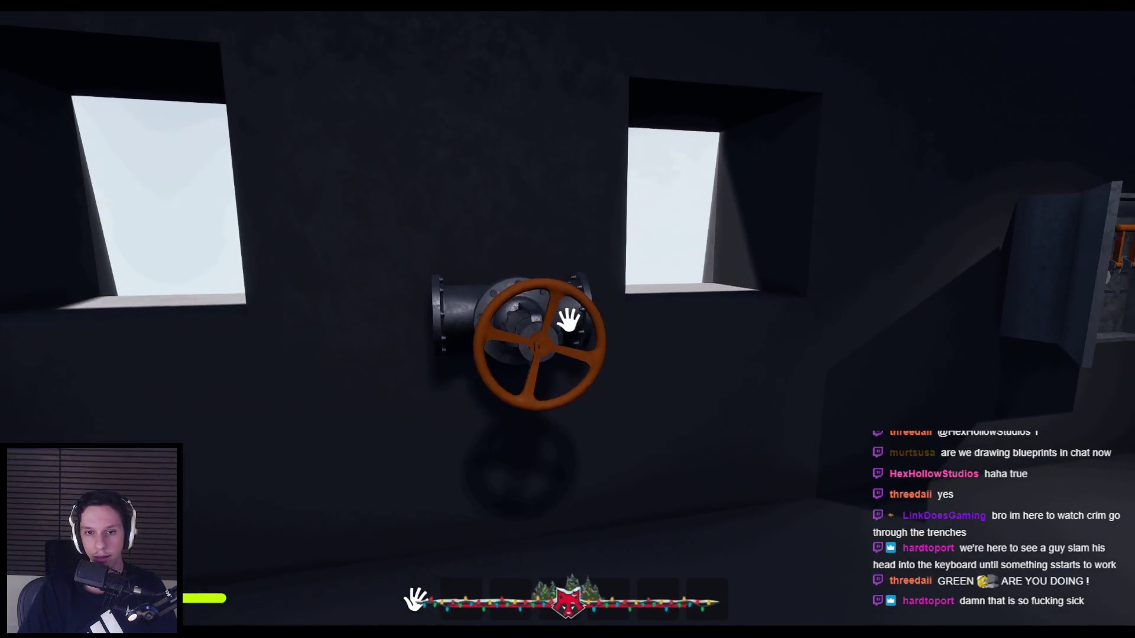
key("a")
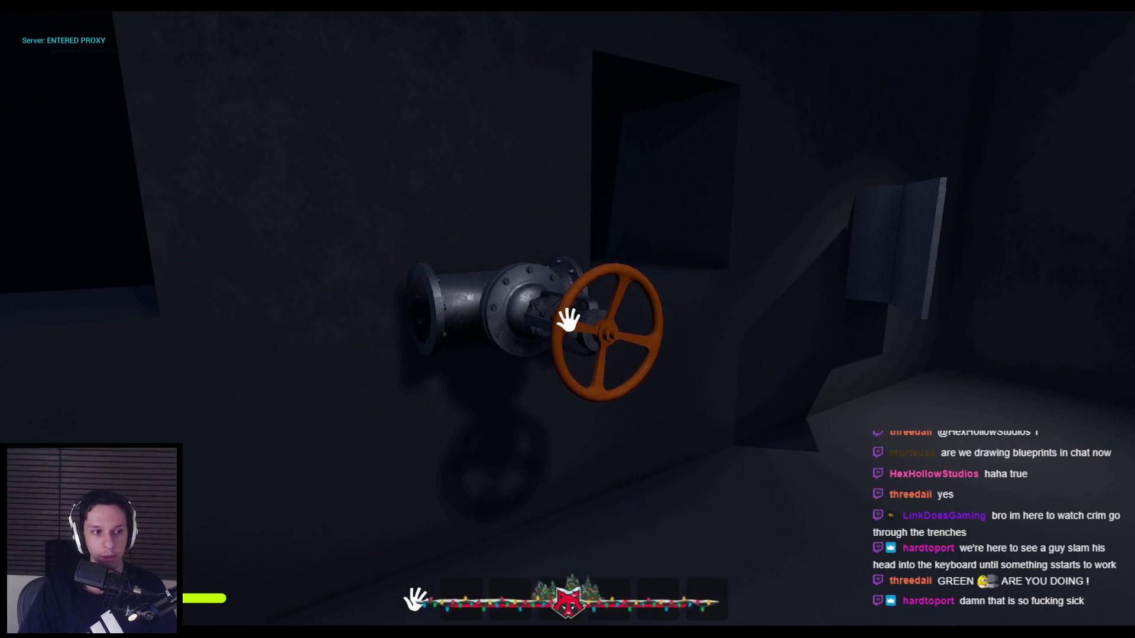
key("s")
key("w")
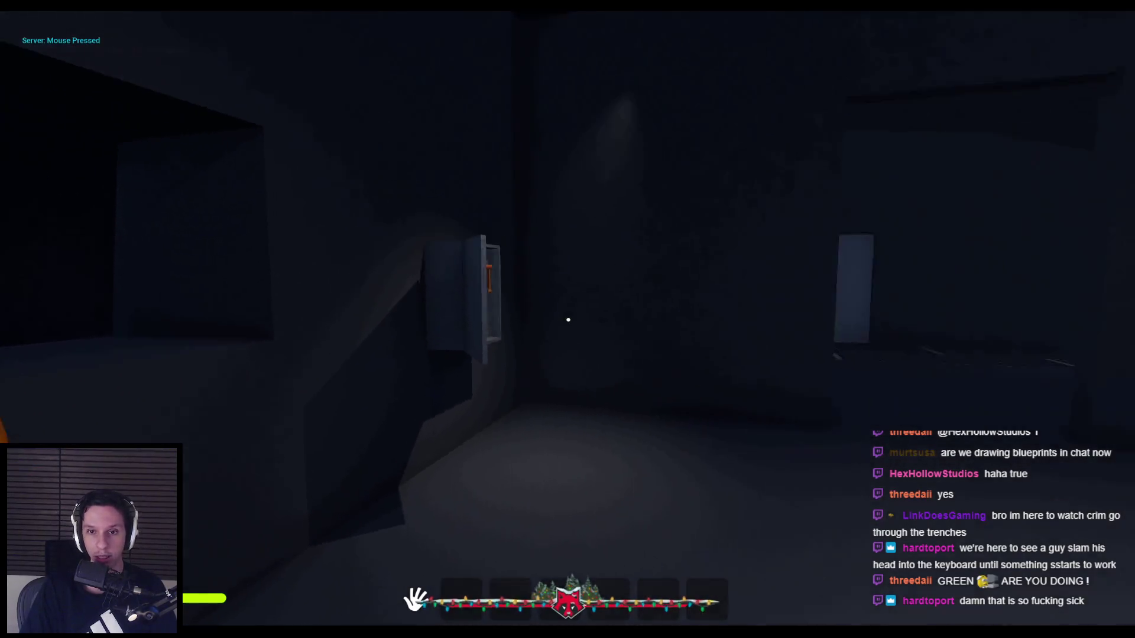
key("Escape")
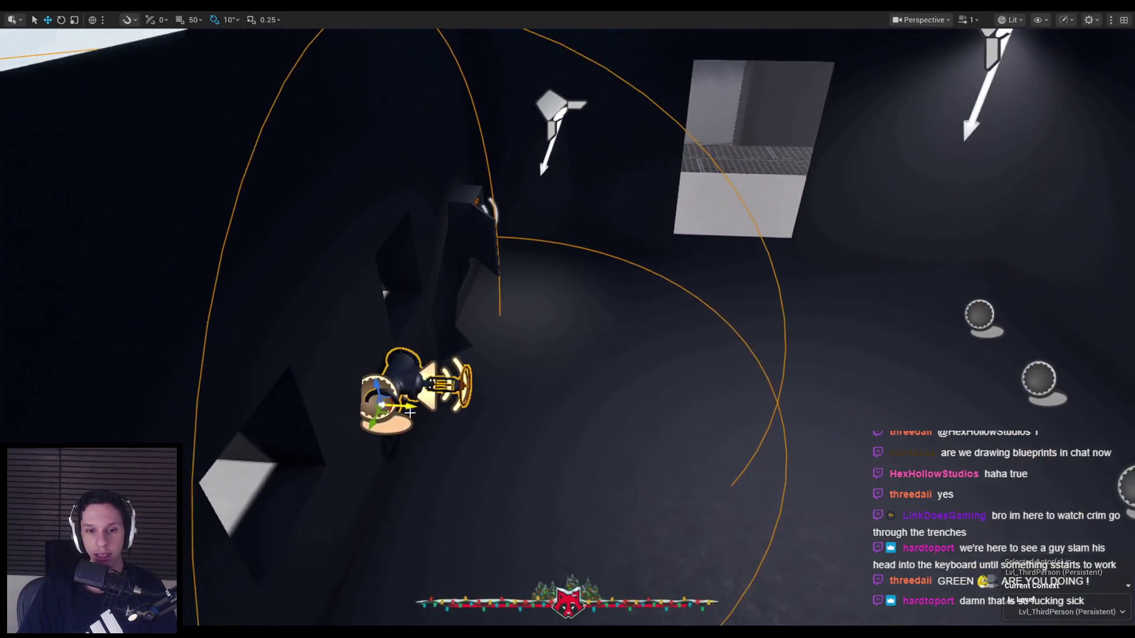
- Place a rotated duplicate of the valve nearby and test turning it in play
left_click_drag(366, 417, 608, 317)
key("e")
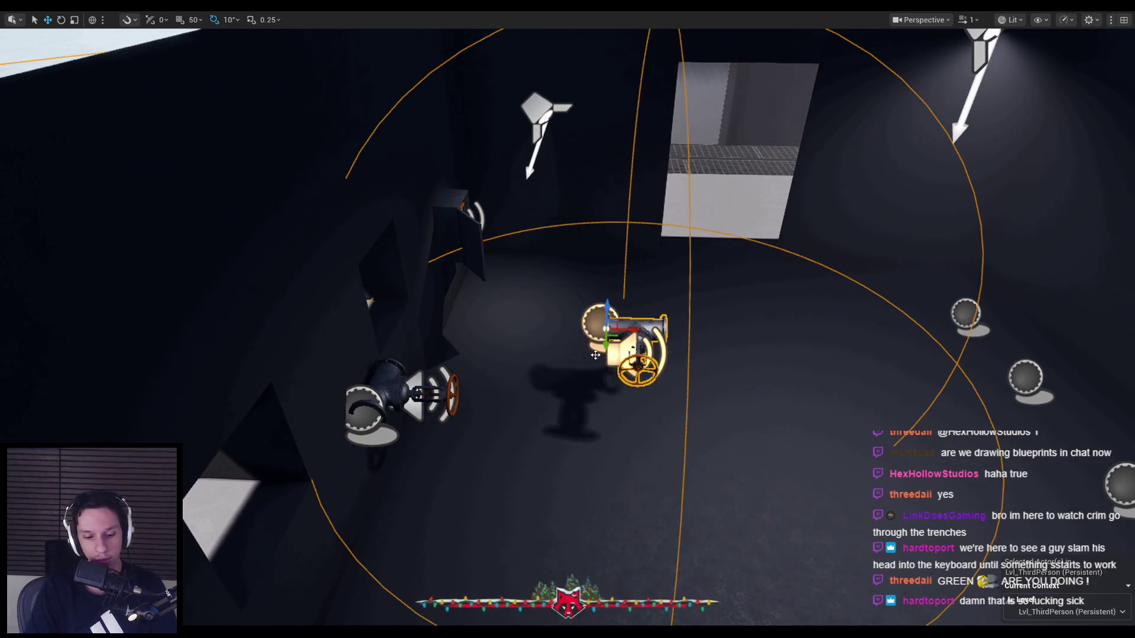
key("alt+p")
key("w")
left_click(568, 320)
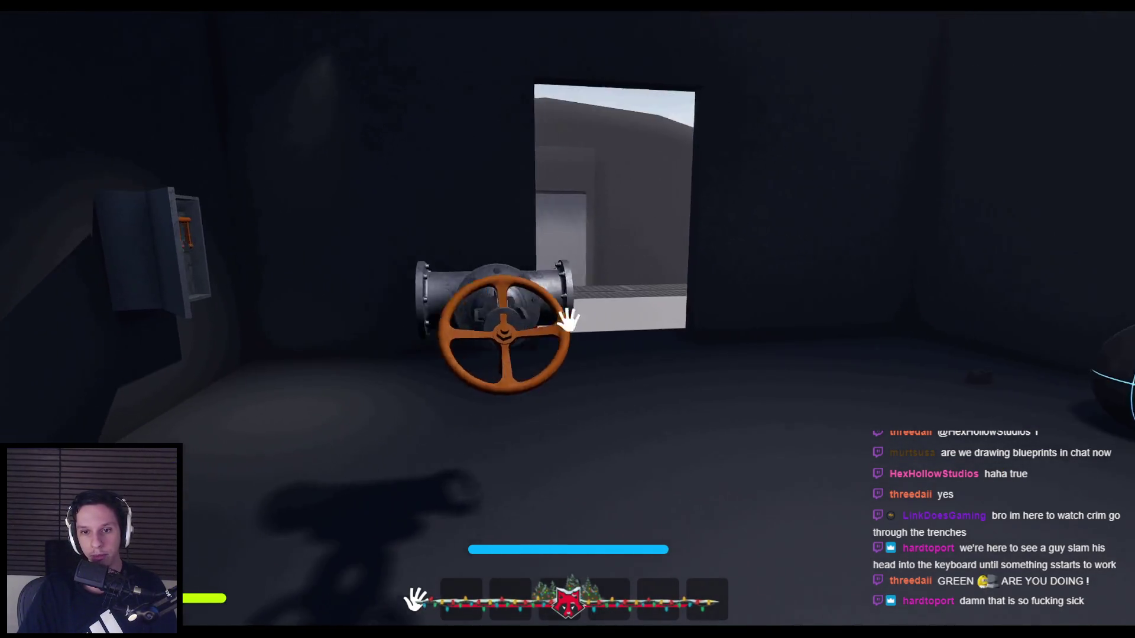
key("a")
left_click_drag(568, 324, 568, 320)
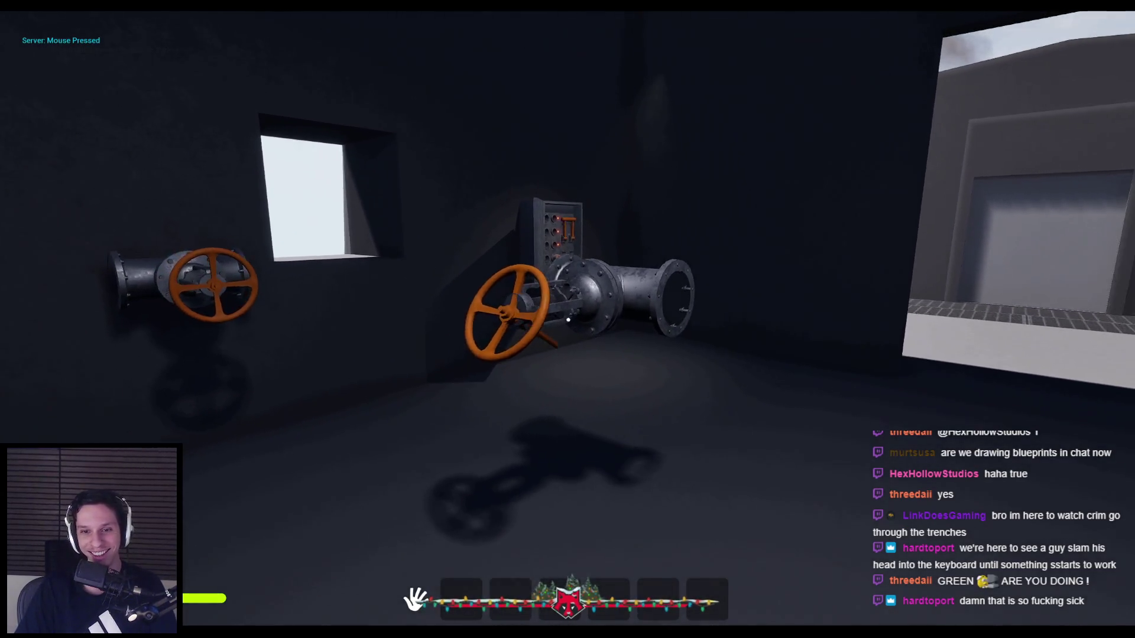
key("Escape")
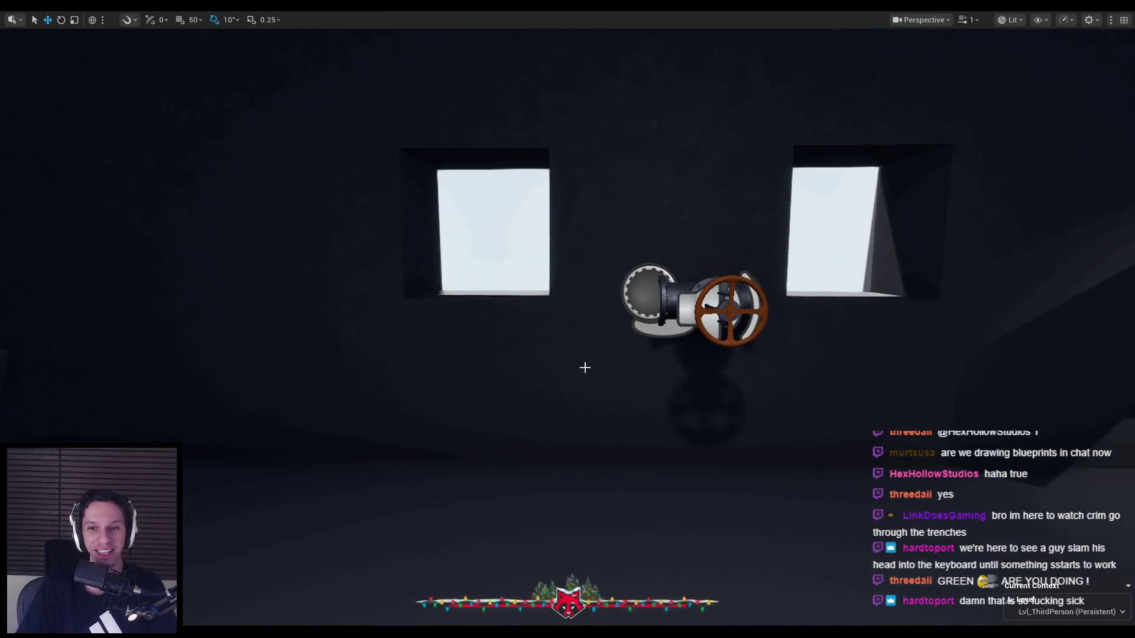
- Save the level with the new valve and return to the handcrank flashlight Blueprint
key("ctrl+s")
key("Escape")
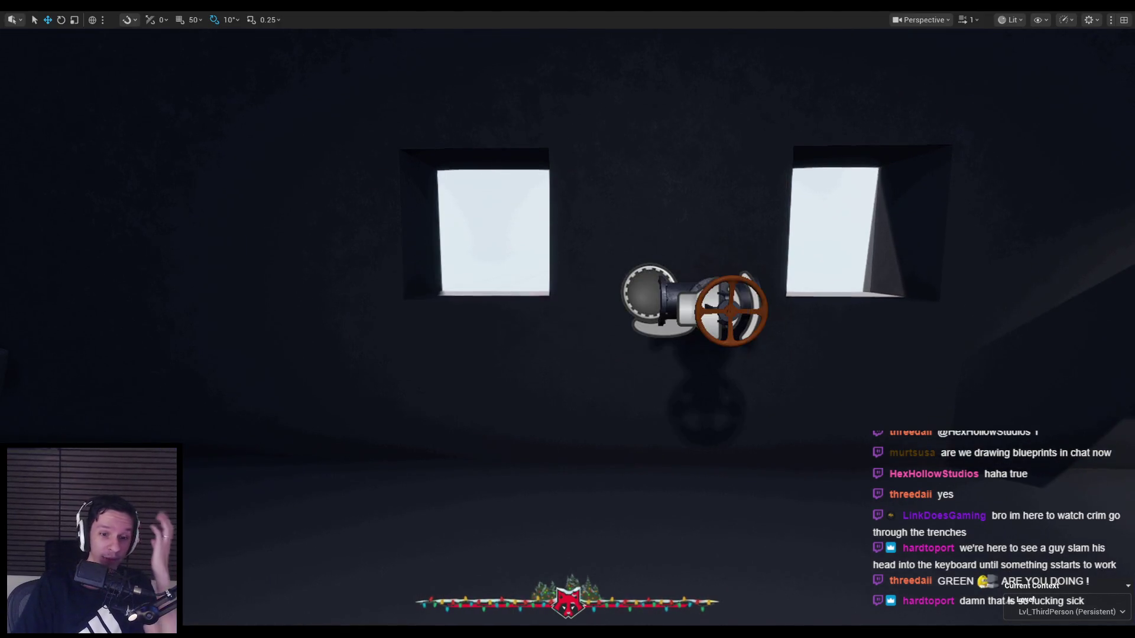
left_click(402, 602)
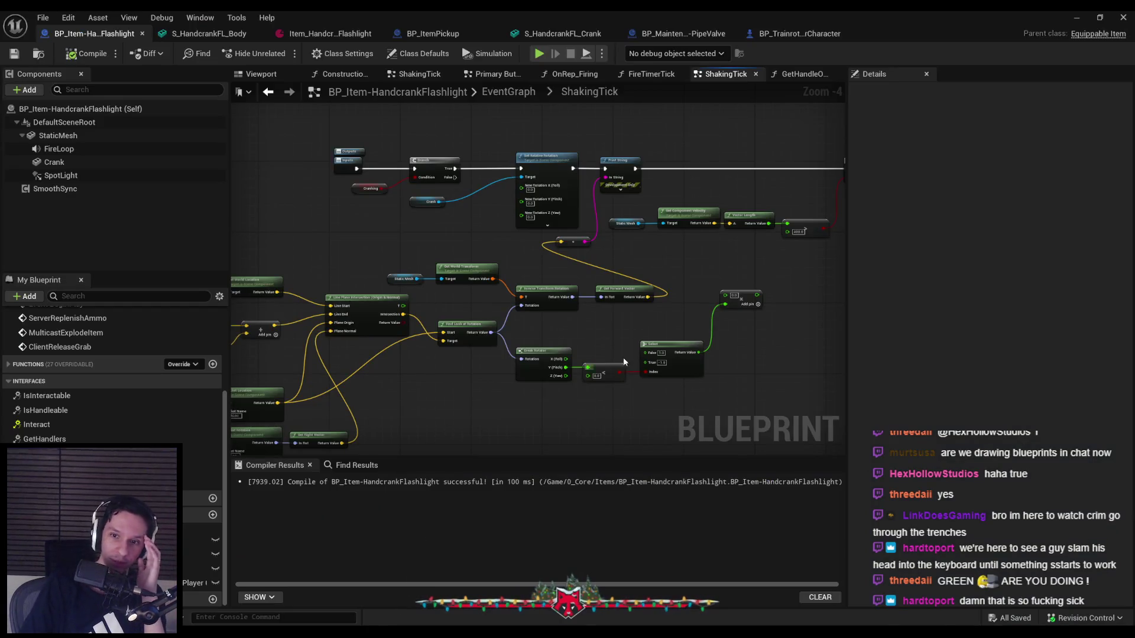
- Look over the ShakingTick graph, then select Crank to display its physics and constraint Details
scroll(570, 337, "up", 2)
scroll(552, 307, "down", 1)
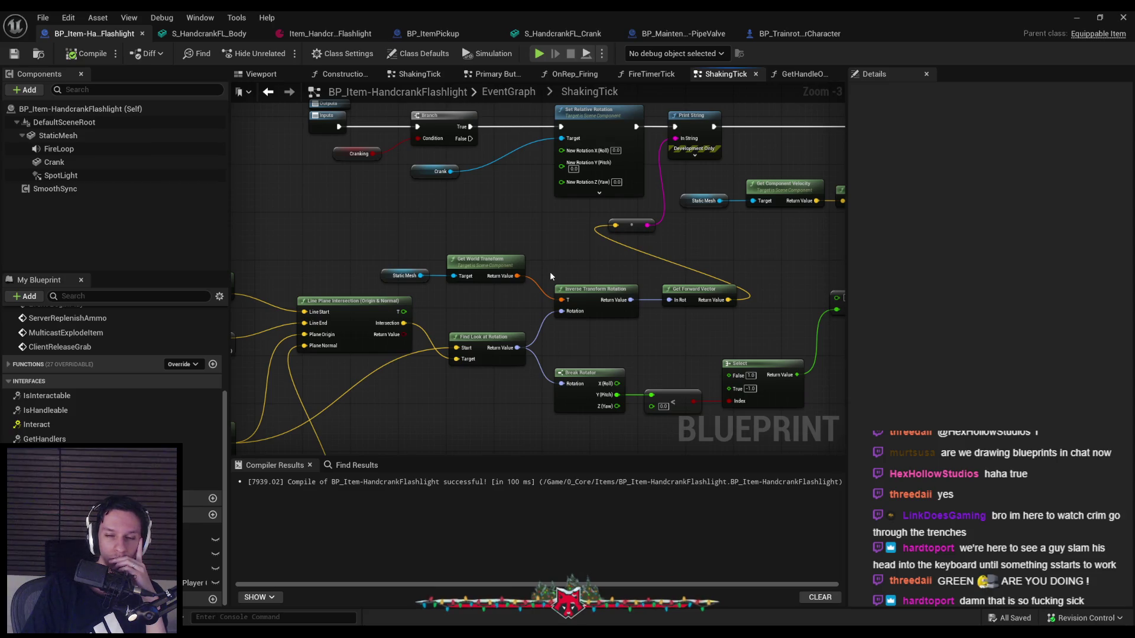
scroll(616, 345, "down", 1)
mouse_move(615, 345)
left_mouse_down()
mouse_move(532, 337)
mouse_move(521, 324)
left_mouse_up()
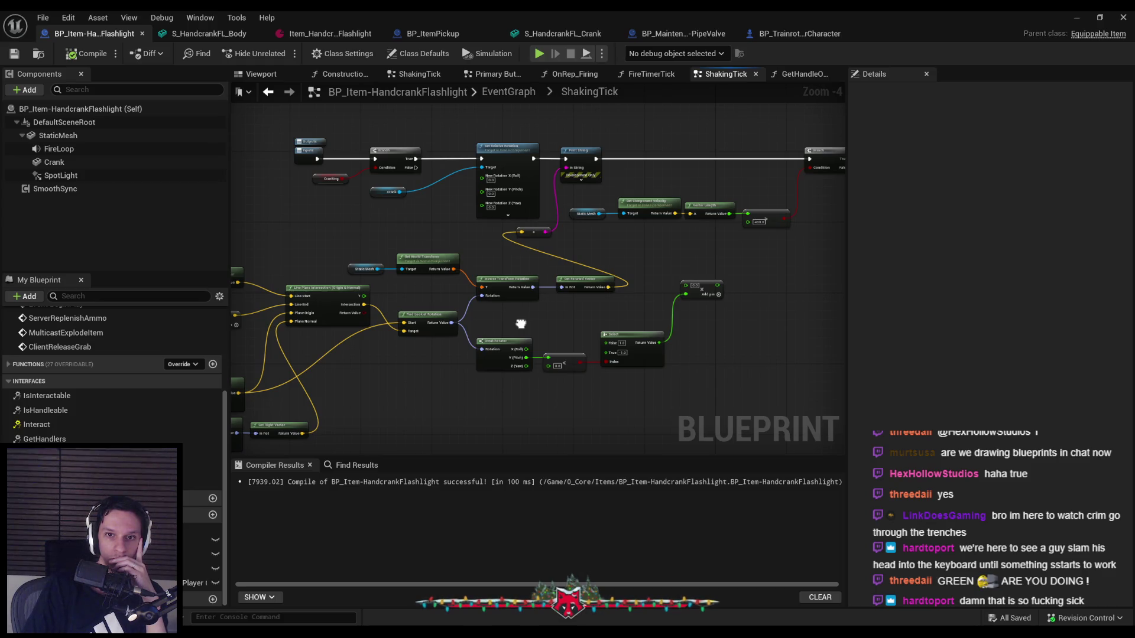
scroll(520, 324, "up", 1)
left_click_drag(519, 324, 524, 347)
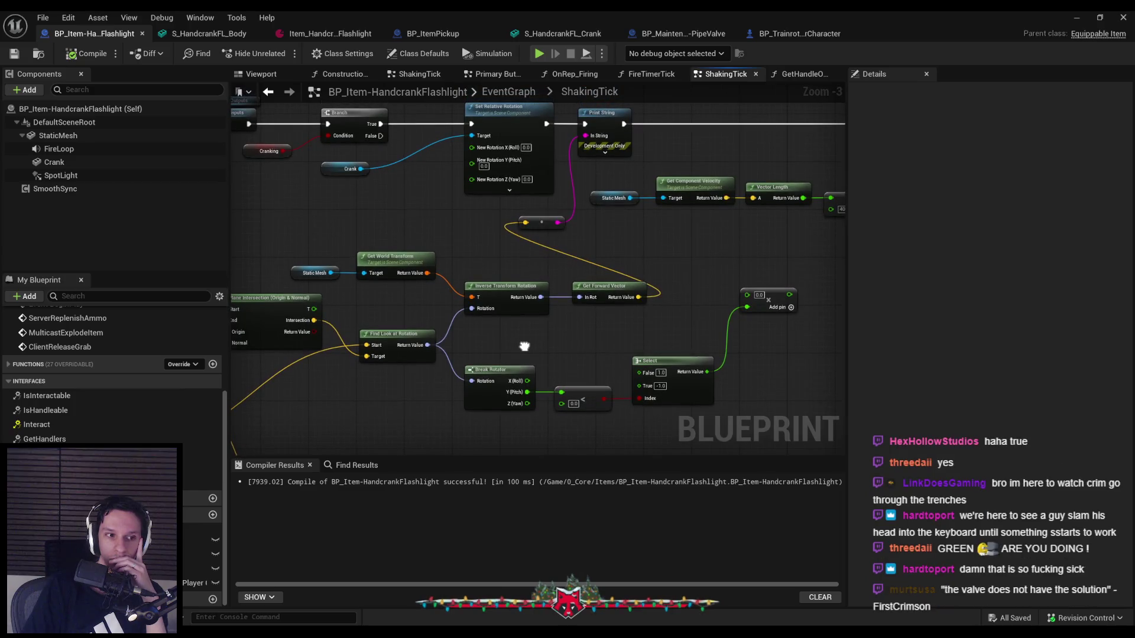
scroll(525, 347, "down", 1)
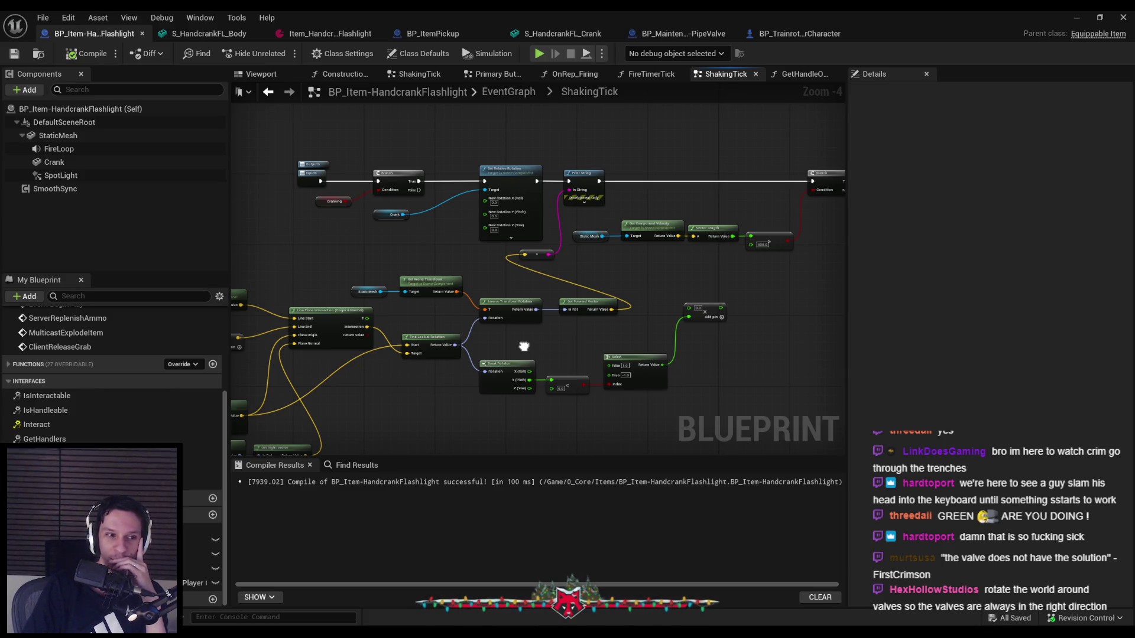
left_click_drag(524, 346, 596, 330)
mouse_move(523, 382)
left_mouse_down()
mouse_move(729, 364)
mouse_move(682, 349)
mouse_move(526, 356)
mouse_move(392, 378)
left_mouse_up()
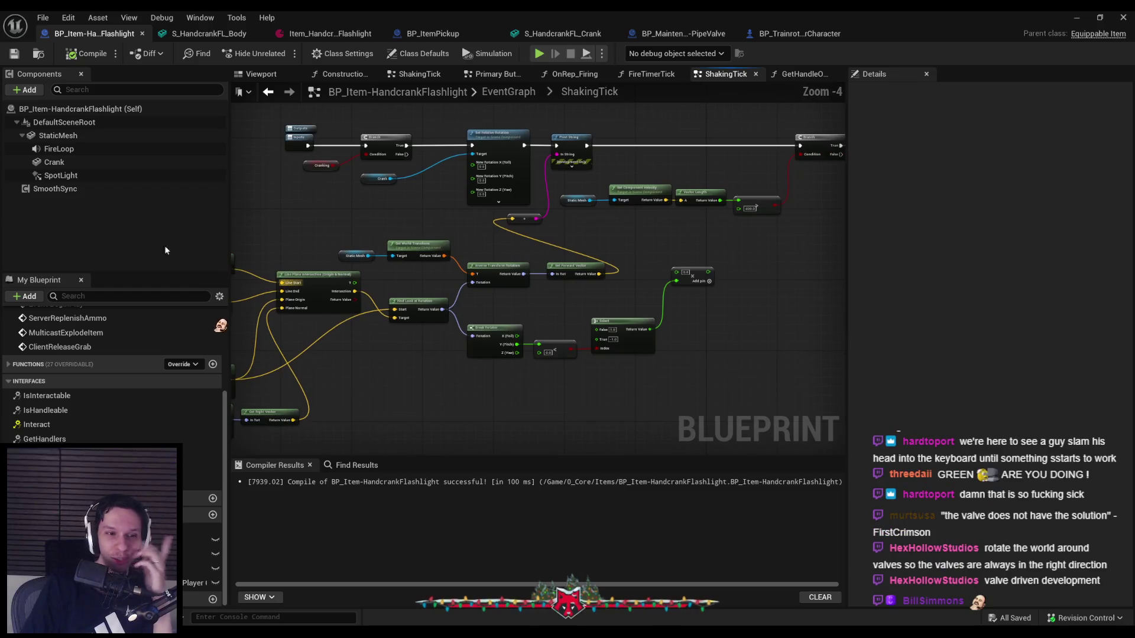
left_click(59, 163)
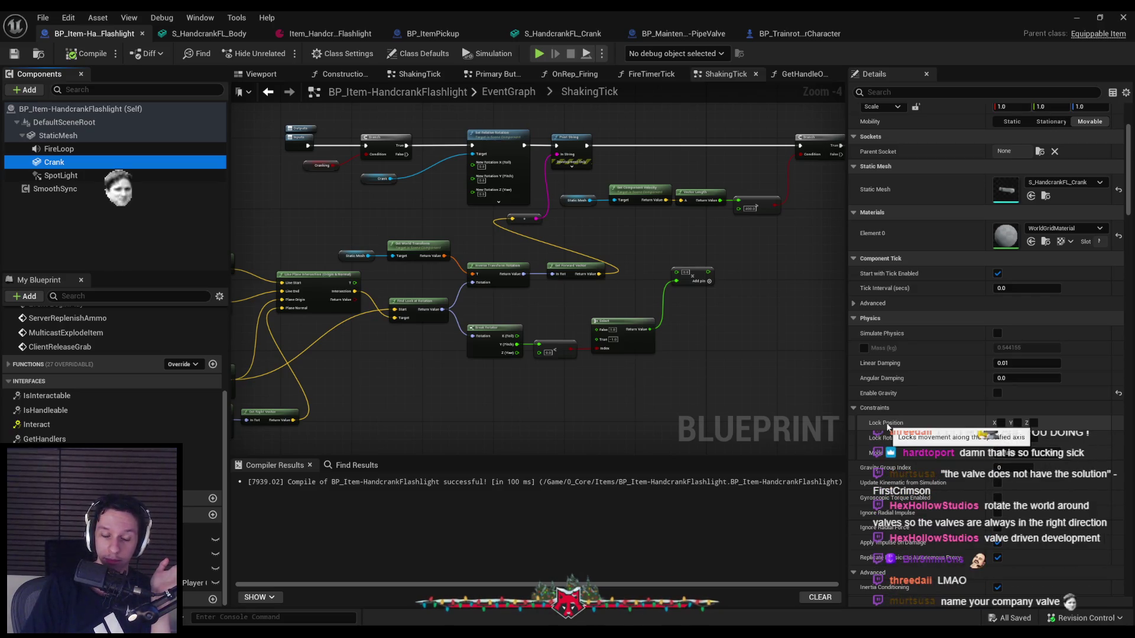
left_click(461, 390)
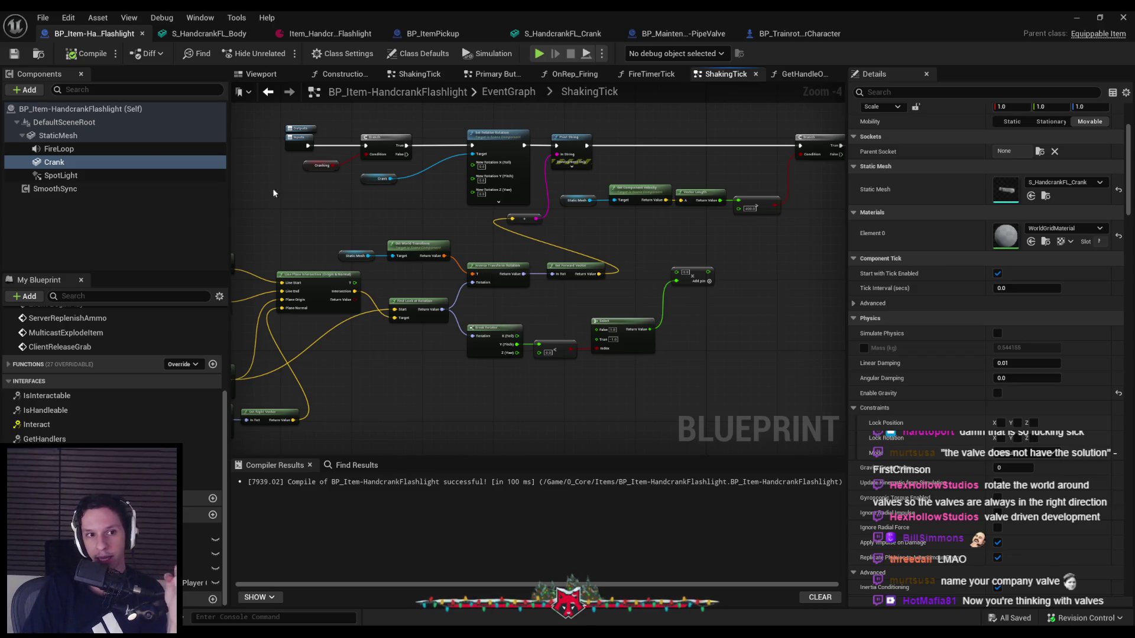
left_click(24, 90)
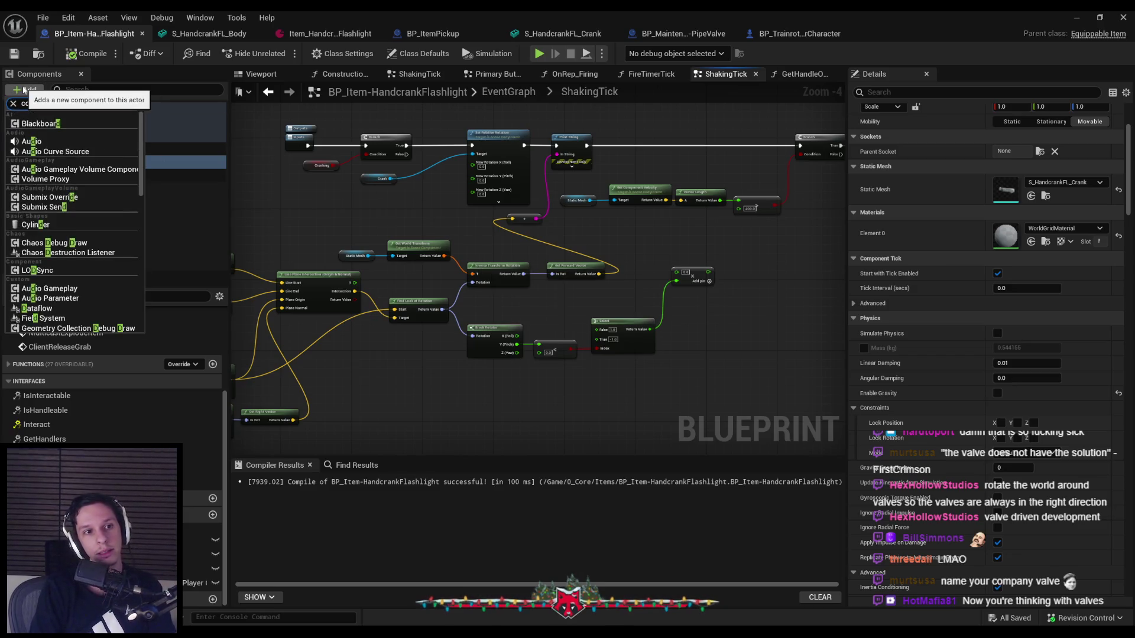
type("nstra")
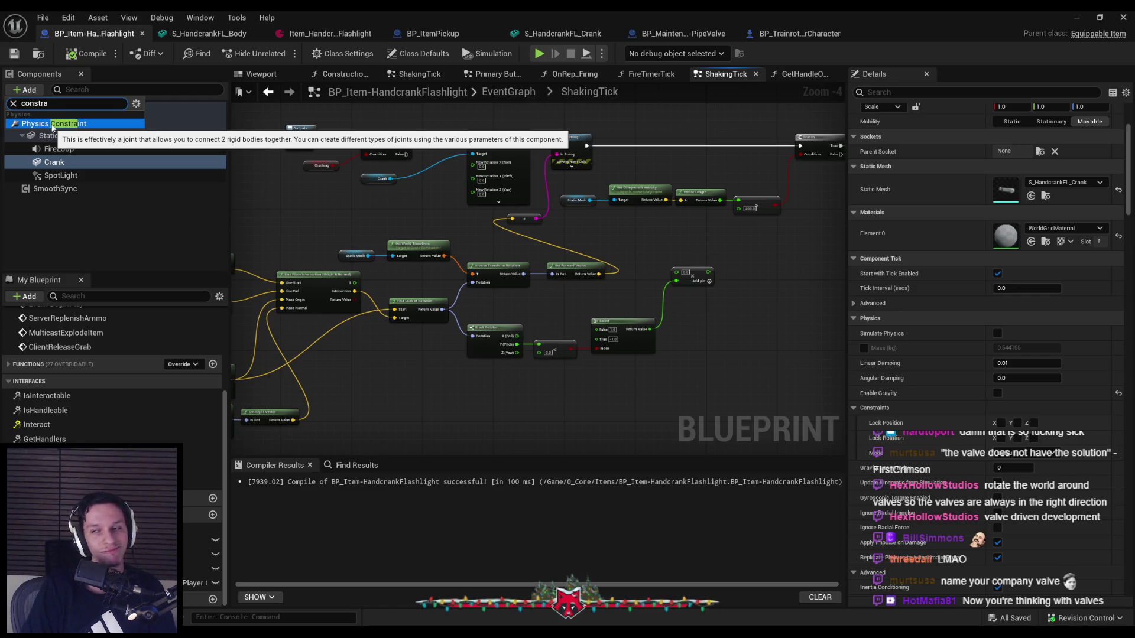
left_click(288, 202)
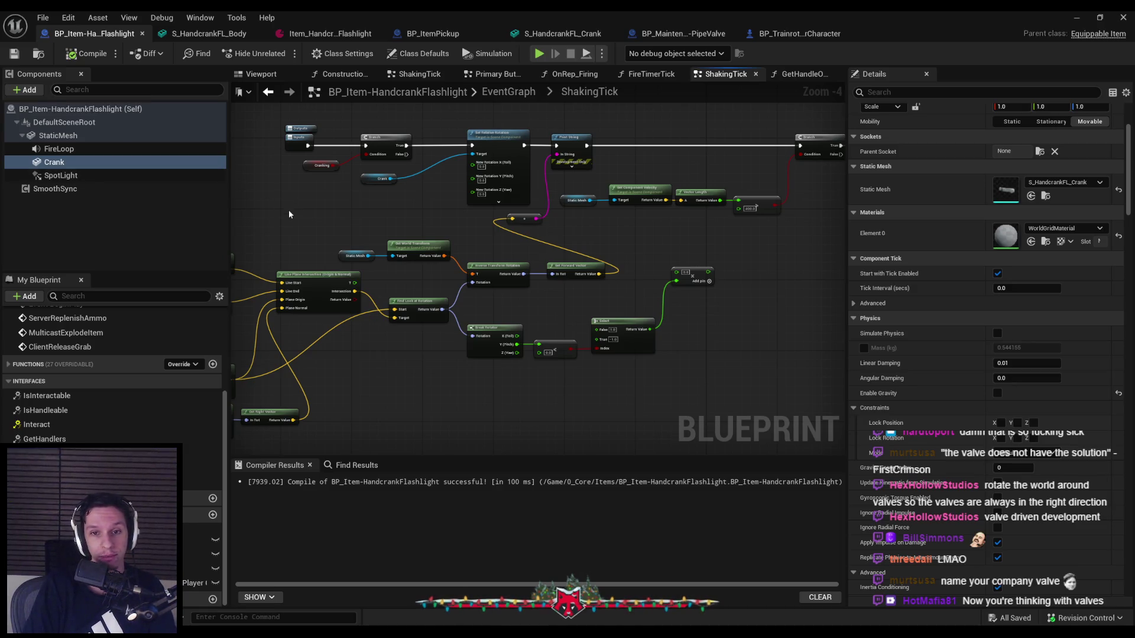
scroll(532, 251, "up", 2)
scroll(453, 211, "down", 1)
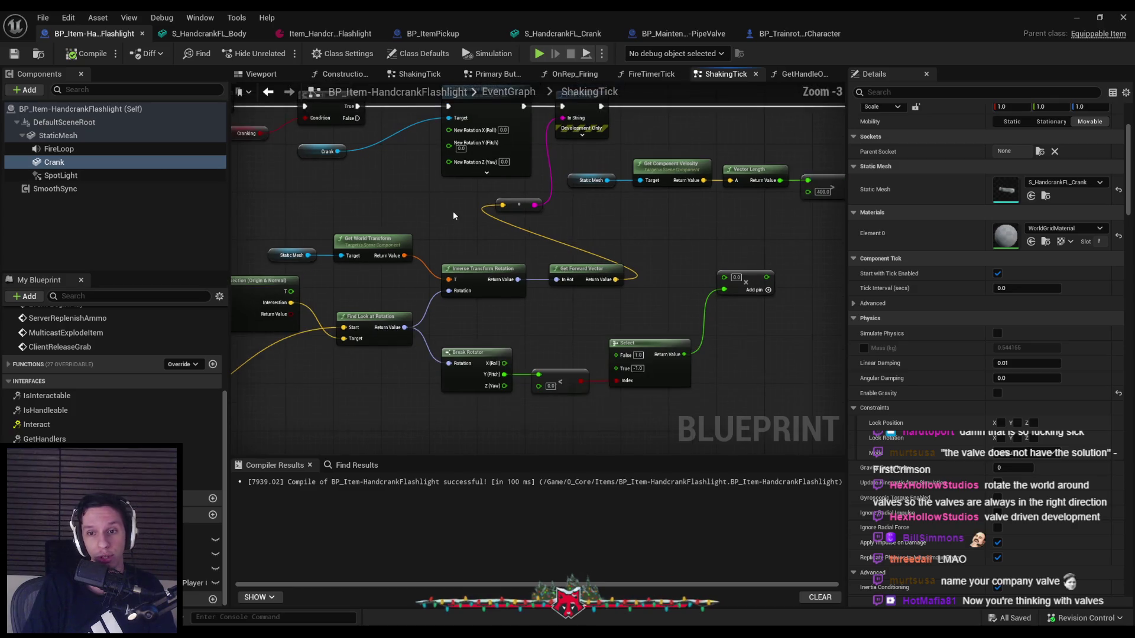
- Marquee-select and delete the crank rotation calculation nodes in ShakingTick
scroll(453, 211, "up", 1)
scroll(453, 211, "down", 1)
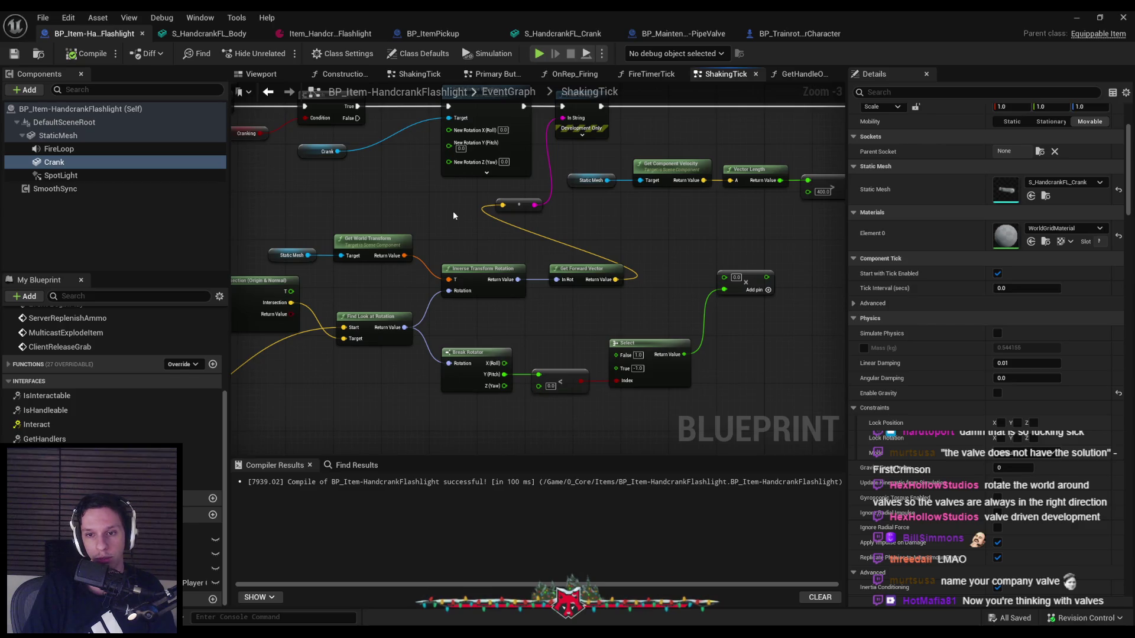
scroll(453, 215, "down", 1)
mouse_move(453, 215)
left_mouse_down()
mouse_move(460, 245)
mouse_move(443, 215)
left_mouse_up()
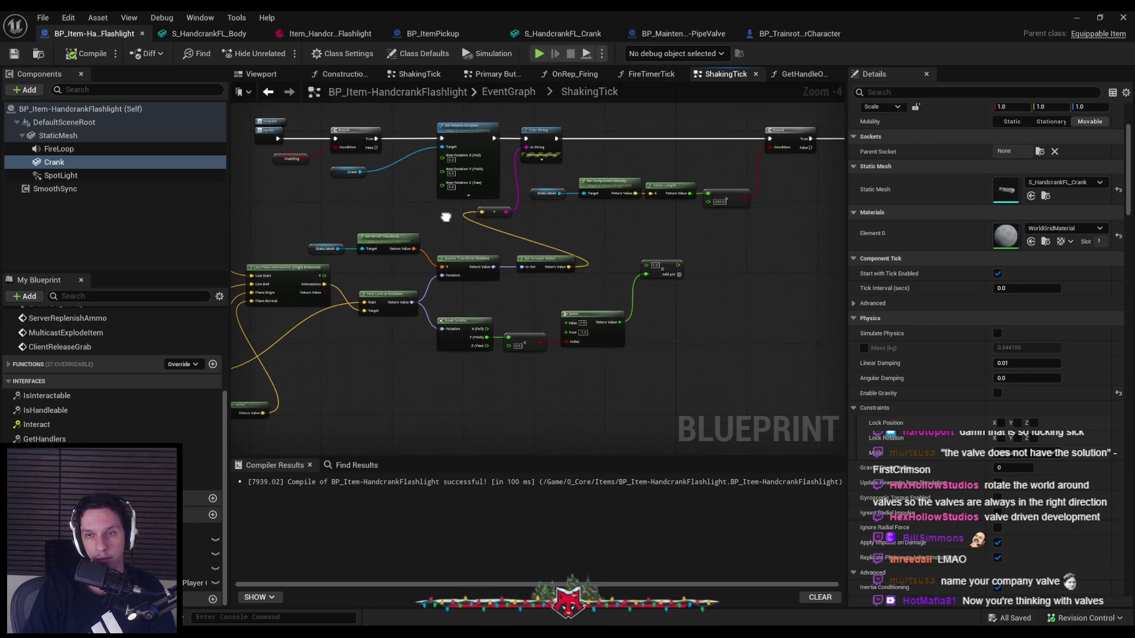
scroll(443, 214, "down", 1)
scroll(444, 214, "up", 2)
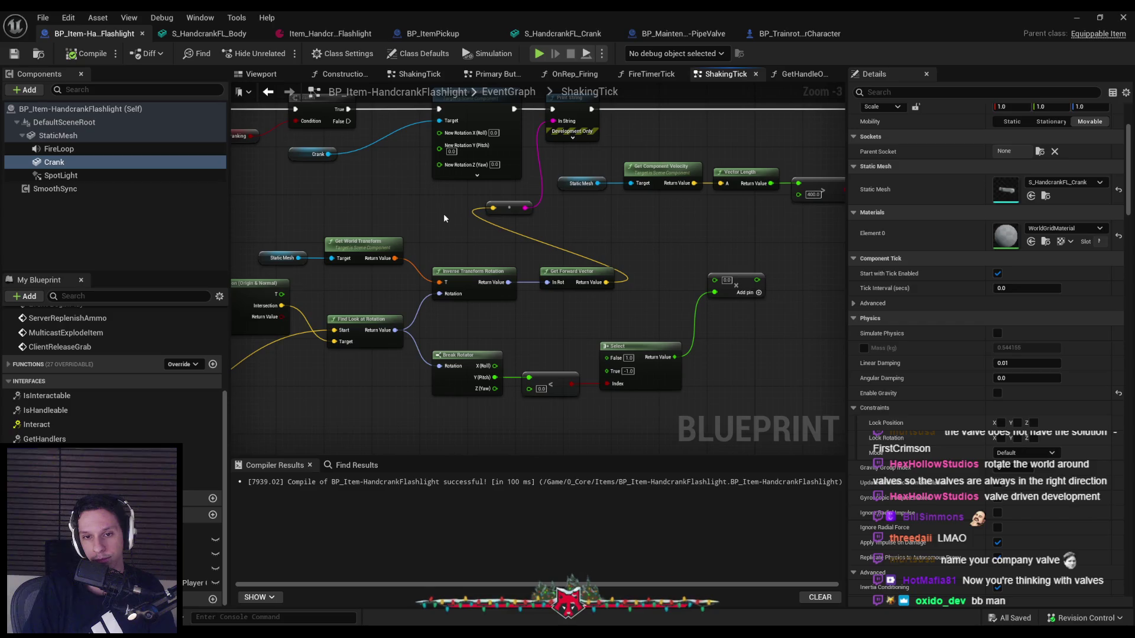
scroll(445, 219, "down", 2)
mouse_move(774, 333)
left_mouse_down()
mouse_move(426, 269)
mouse_move(313, 265)
left_mouse_up()
left_click_drag(797, 315, 540, 218)
key("Delete")
- Delete the leftover Set Right Vector and Set Relative Rotation nodes, wiring Branch True onward
left_click_drag(293, 216, 586, 289)
key("Delete")
left_click_drag(367, 293, 532, 383)
key("Delete")
scroll(535, 308, "up", 3)
mouse_move(557, 263)
left_mouse_down()
mouse_move(497, 207)
mouse_move(491, 177)
left_mouse_up()
left_click_drag(639, 236, 631, 205)
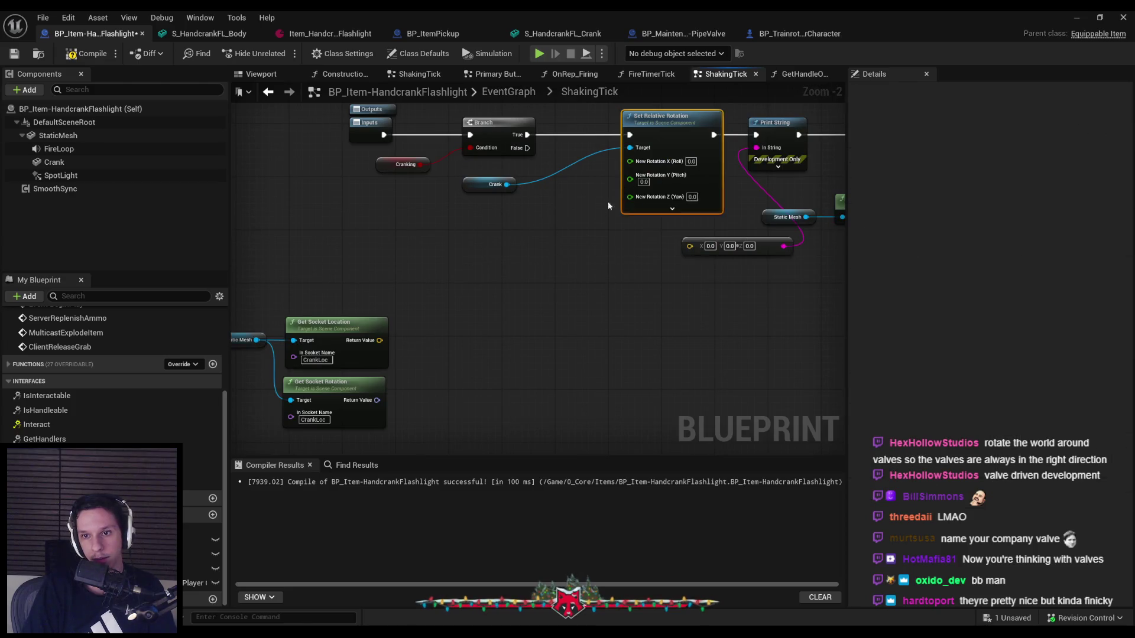
key("Delete")
key("Delete")
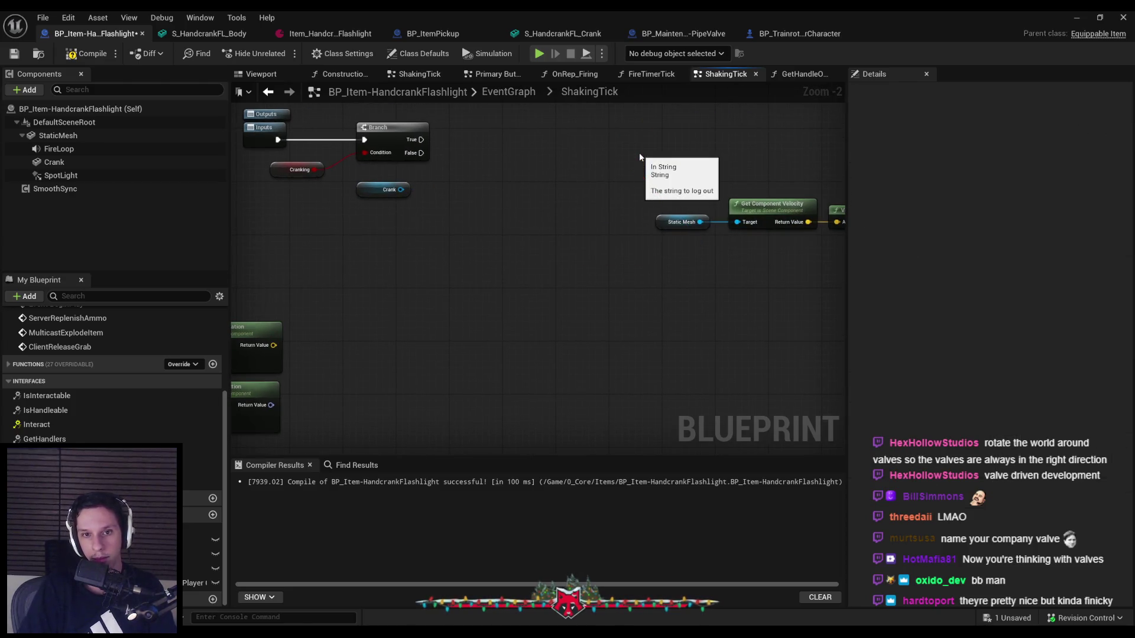
scroll(640, 153, "down", 2)
mouse_move(654, 189)
left_mouse_down()
mouse_move(278, 178)
mouse_move(285, 208)
left_mouse_up()
- Compile and save the flashlight Blueprint
left_click(88, 53)
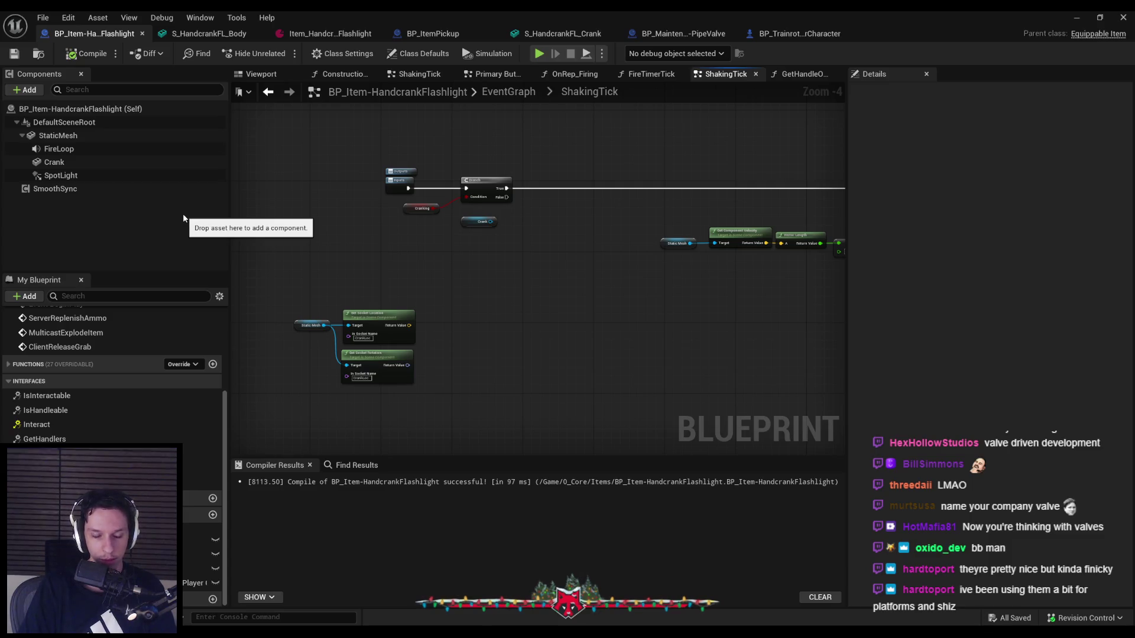
scroll(80, 374, "up", 10)
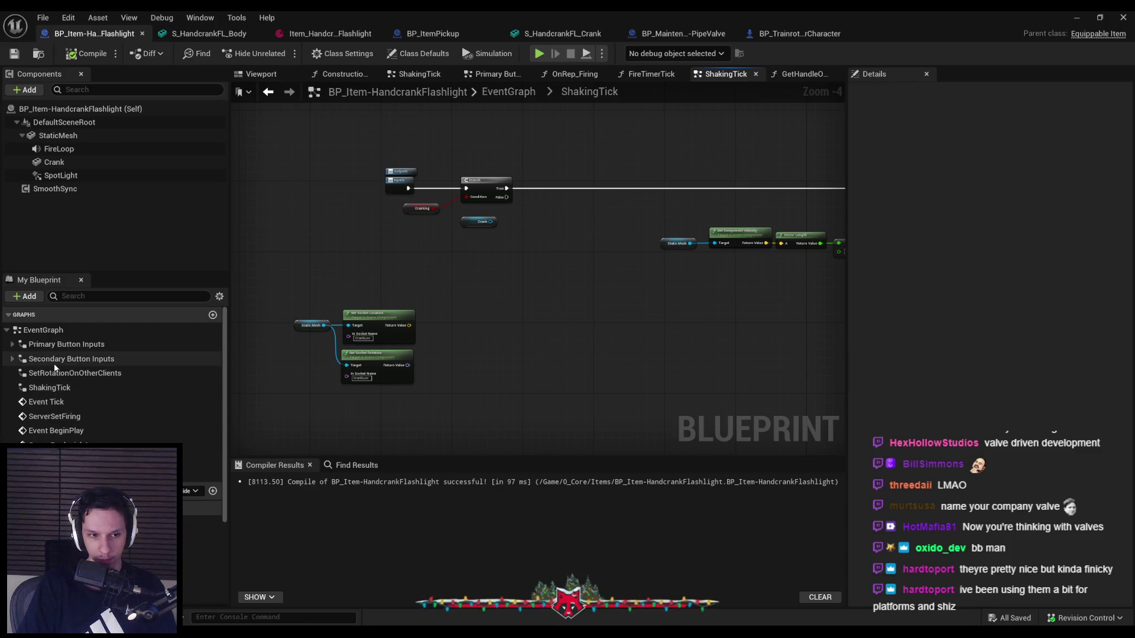
scroll(54, 368, "down", 10)
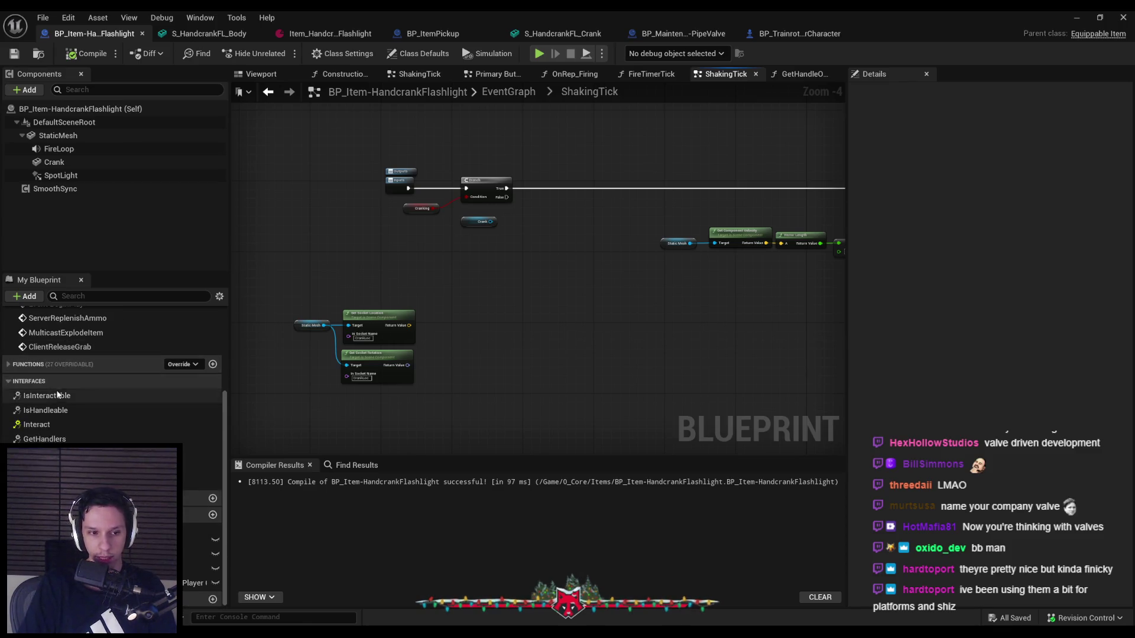
scroll(58, 395, "up", 10)
- Open the Secondary Button Inputs graph from EventGraph and drag off Set World Transform's exec pin
double_click(43, 330)
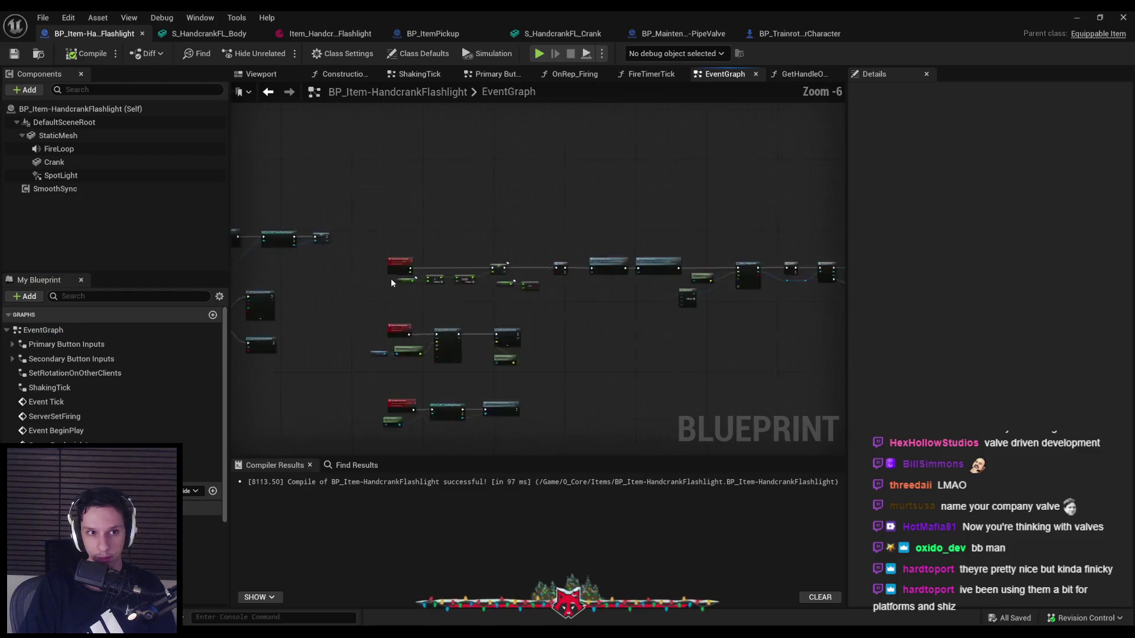
scroll(435, 231, "up", 1)
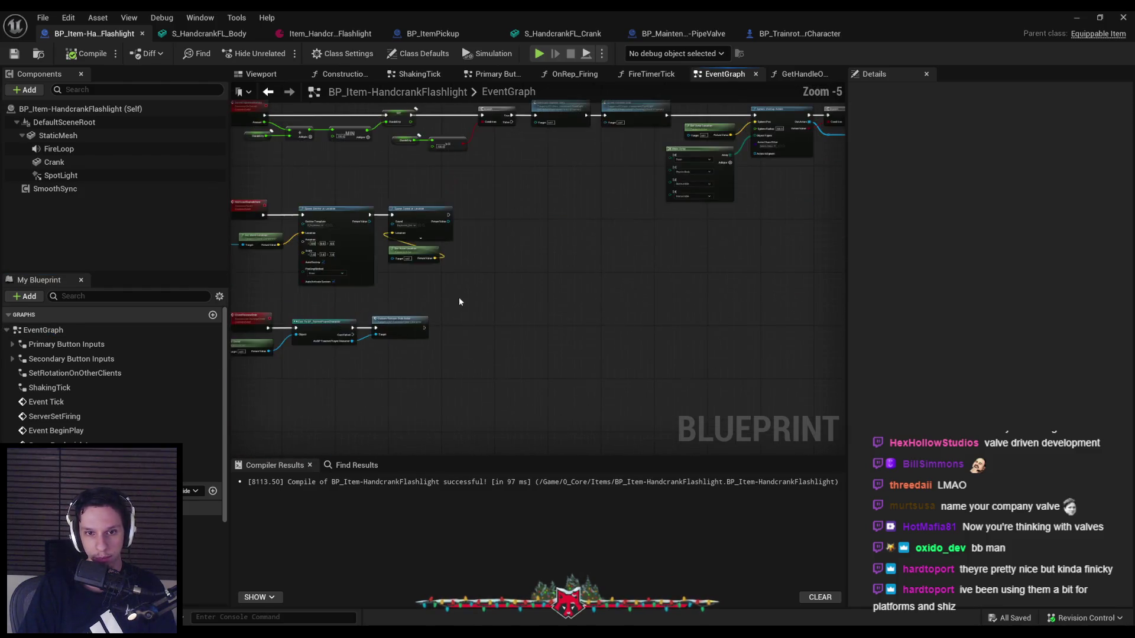
double_click(472, 198)
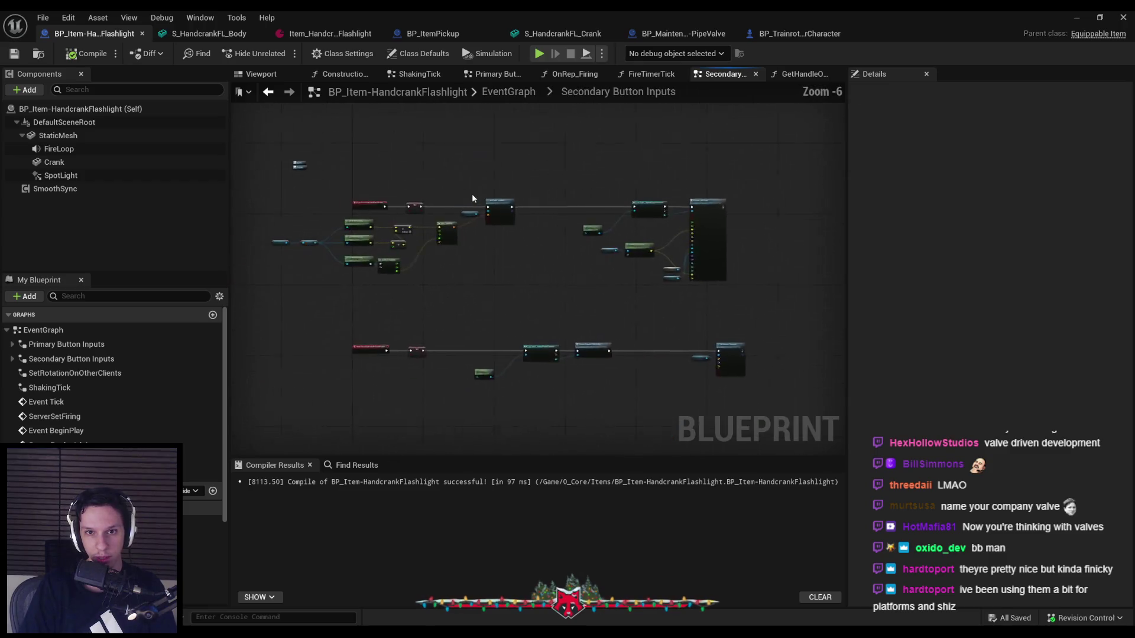
scroll(472, 198, "up", 4)
left_click_drag(528, 200, 604, 204)
- Add a Set Simulate Physics node for Crank after Set World Transform and arrange it
type("simulate")
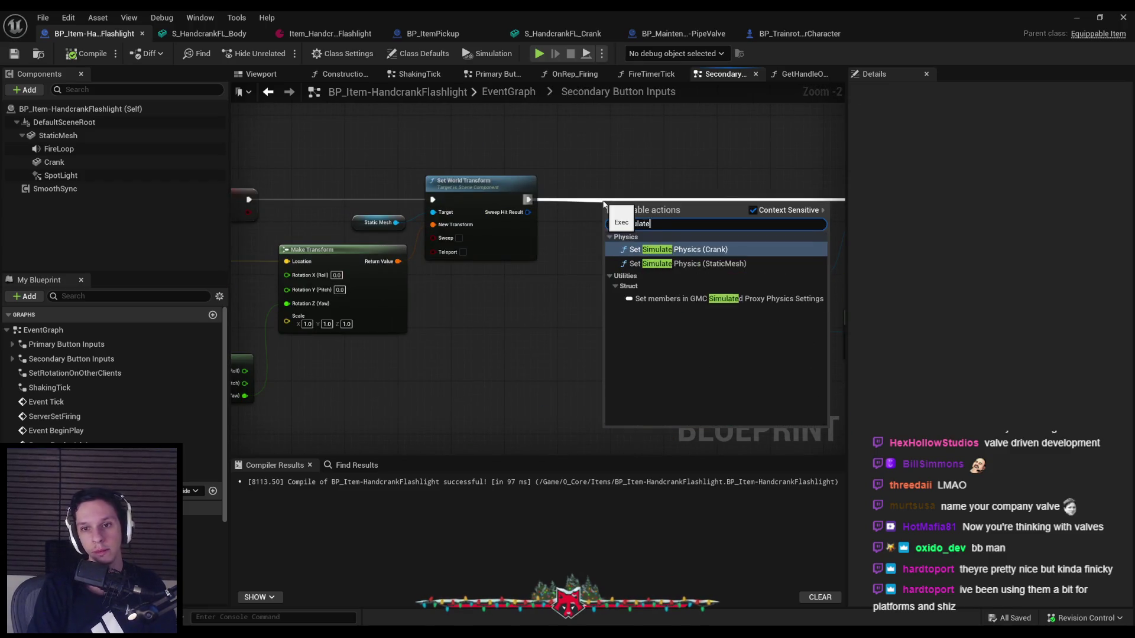
key("Return")
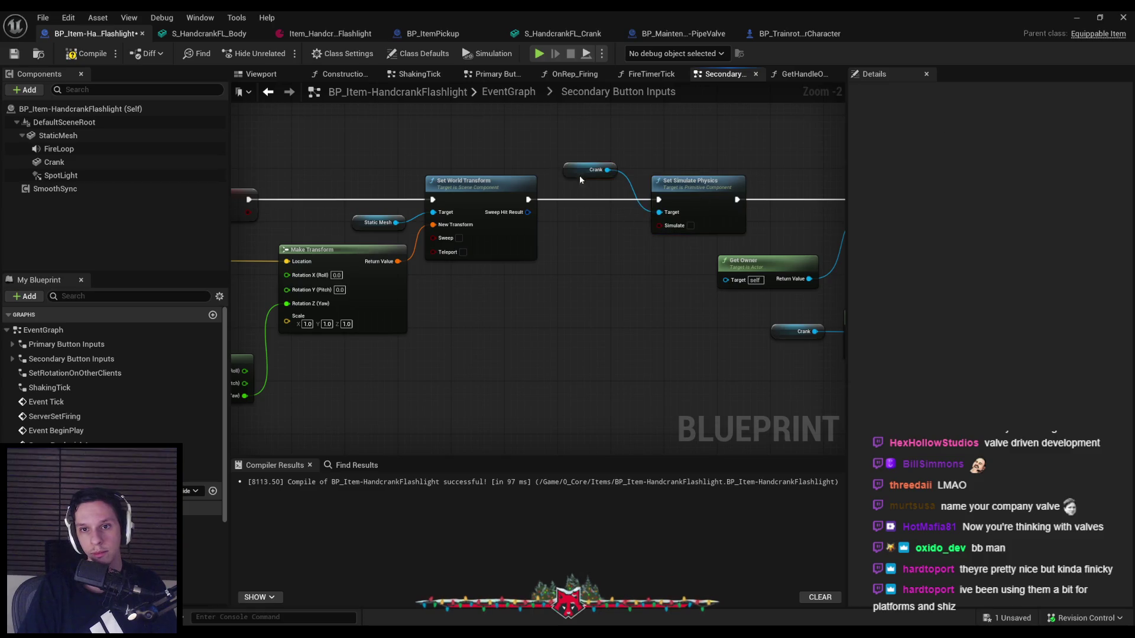
left_click_drag(585, 175, 594, 221)
left_click(560, 197)
scroll(560, 198, "down", 3)
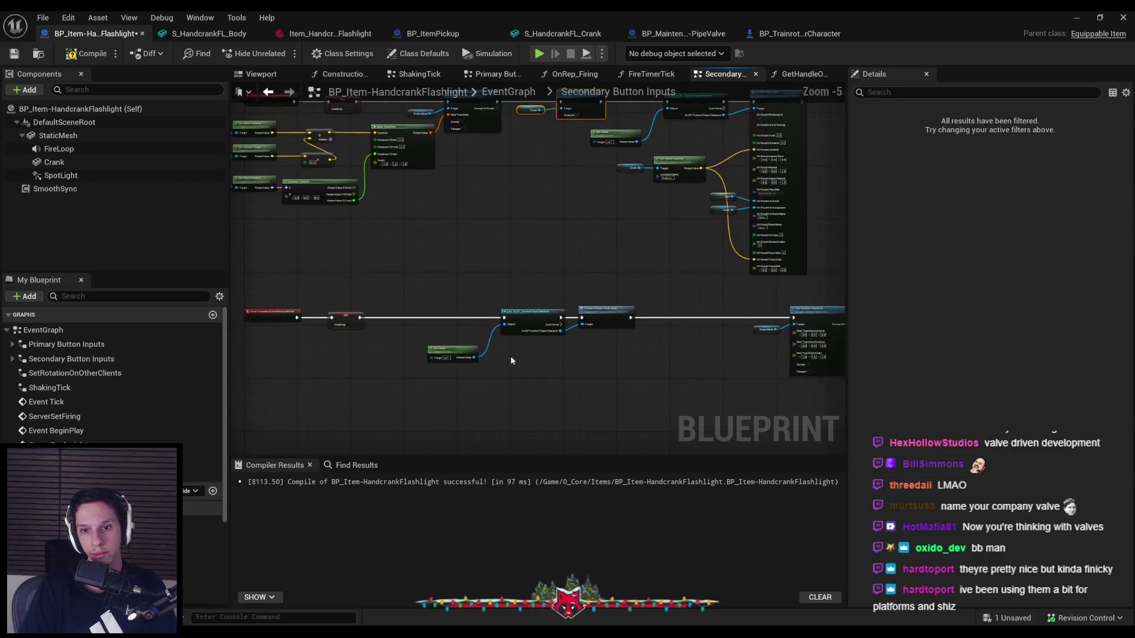
scroll(611, 359, "up", 4)
mouse_move(639, 338)
left_mouse_down()
mouse_move(604, 306)
mouse_move(322, 319)
mouse_move(677, 327)
left_mouse_up()
mouse_move(492, 312)
left_mouse_down()
mouse_move(565, 349)
mouse_move(590, 275)
mouse_move(460, 284)
left_mouse_up()
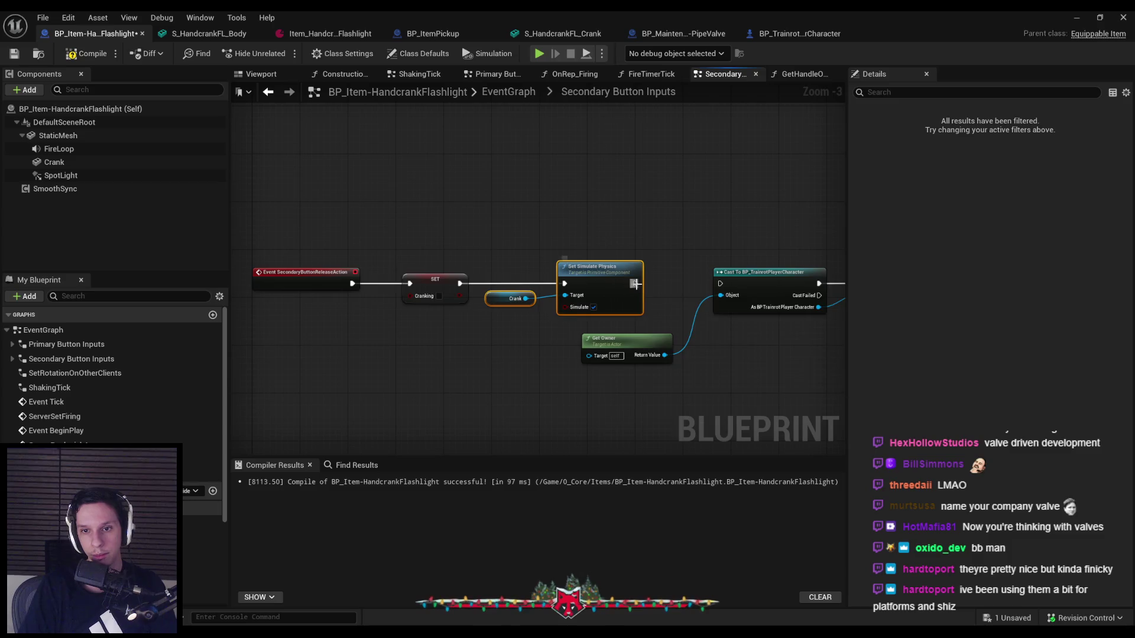
scroll(491, 341, "down", 2)
scroll(620, 307, "up", 1)
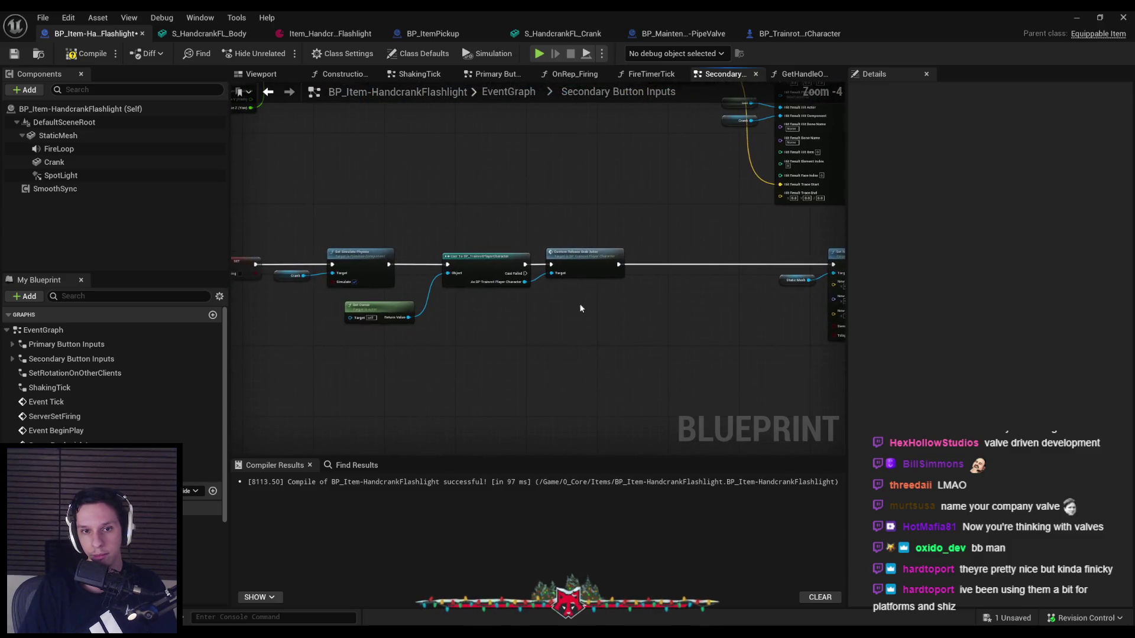
- Add Attach Component To Component with Crank as target and Static Mesh as parent
key("ctrl+v")
left_click_drag(634, 307, 665, 303)
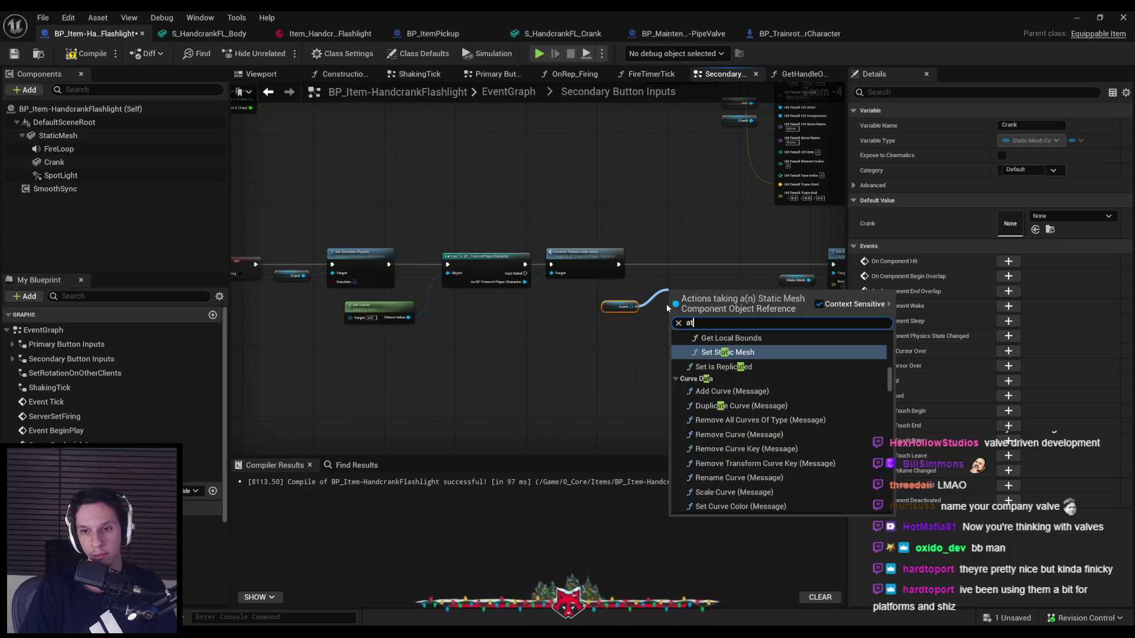
type("attach")
left_click(731, 389)
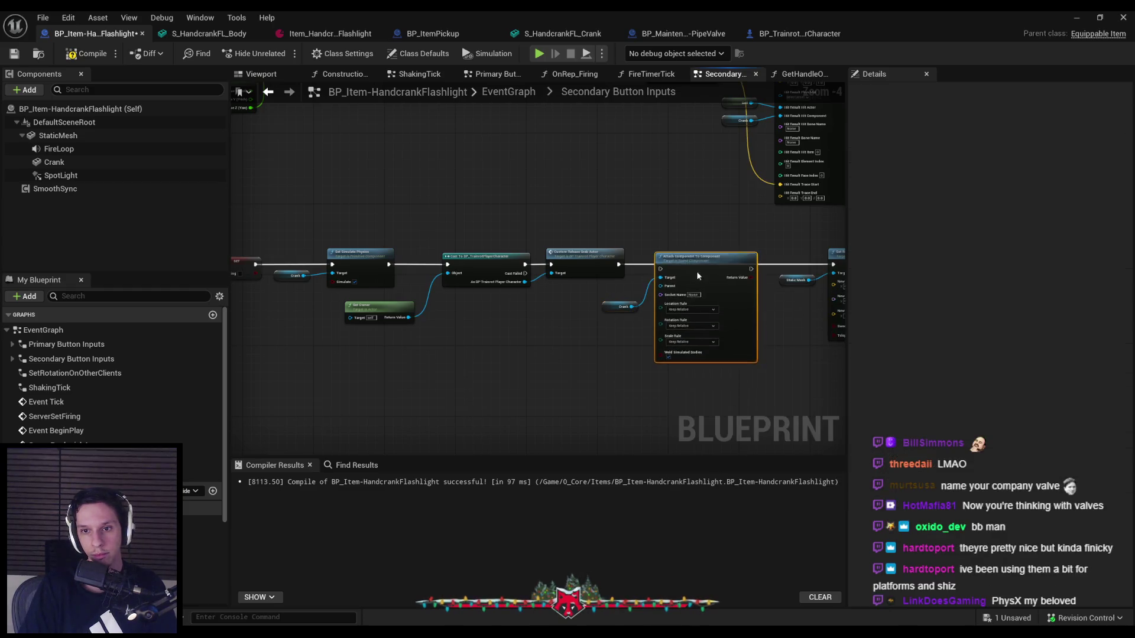
scroll(696, 267, "up", 4)
left_click_drag(535, 344, 510, 357)
left_click(521, 340)
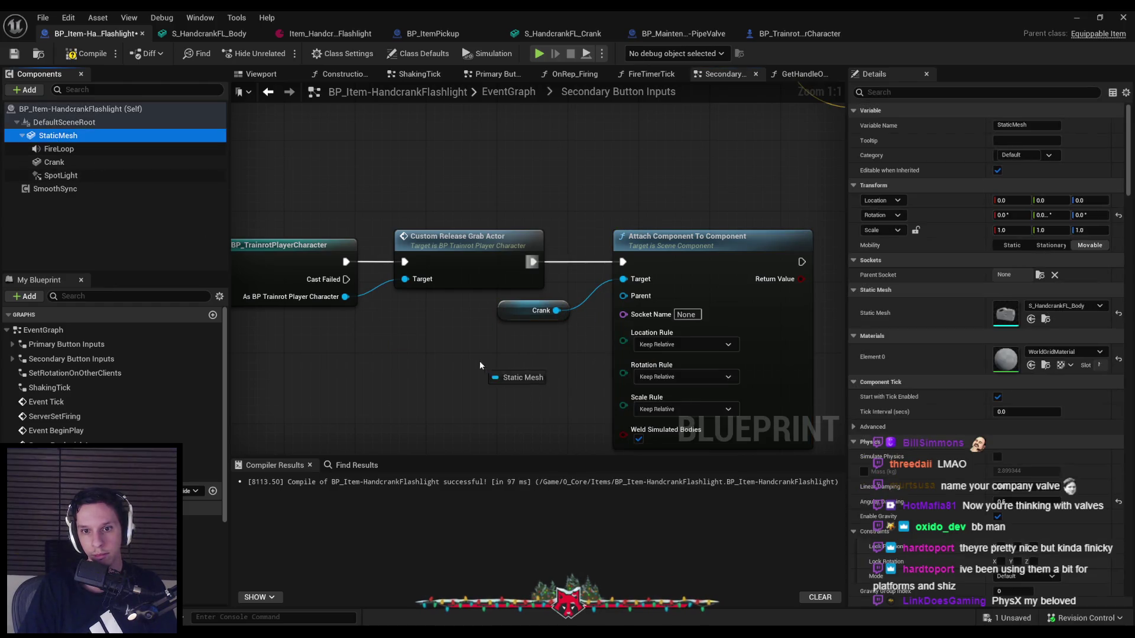
left_click(547, 352)
scroll(609, 290, "down", 2)
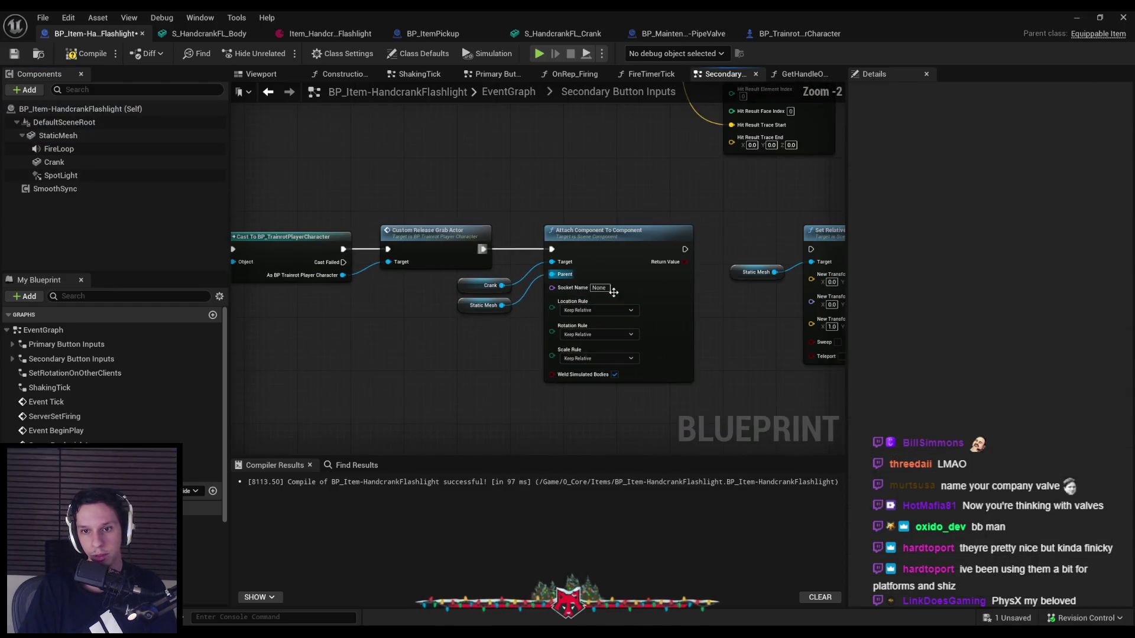
- Set the attach socket to CrankLoc, location and rotation Snap to Target, scale Keep World
left_click(601, 288)
type("CrankLoc")
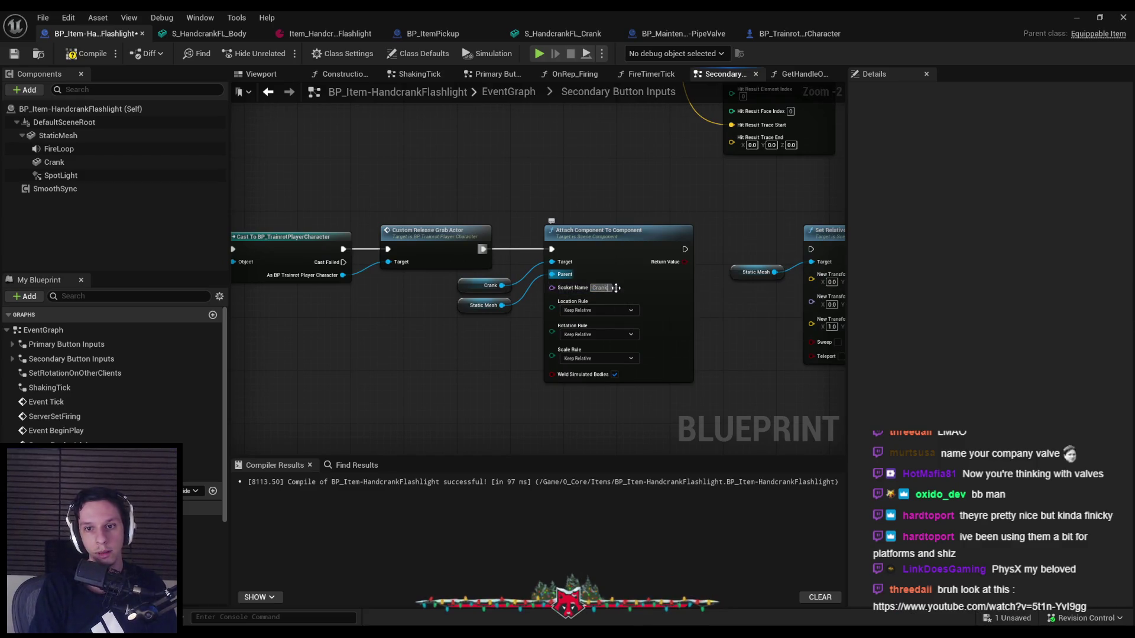
key("Return")
left_click(584, 350)
left_click(583, 343)
left_click(582, 373)
left_click(583, 389)
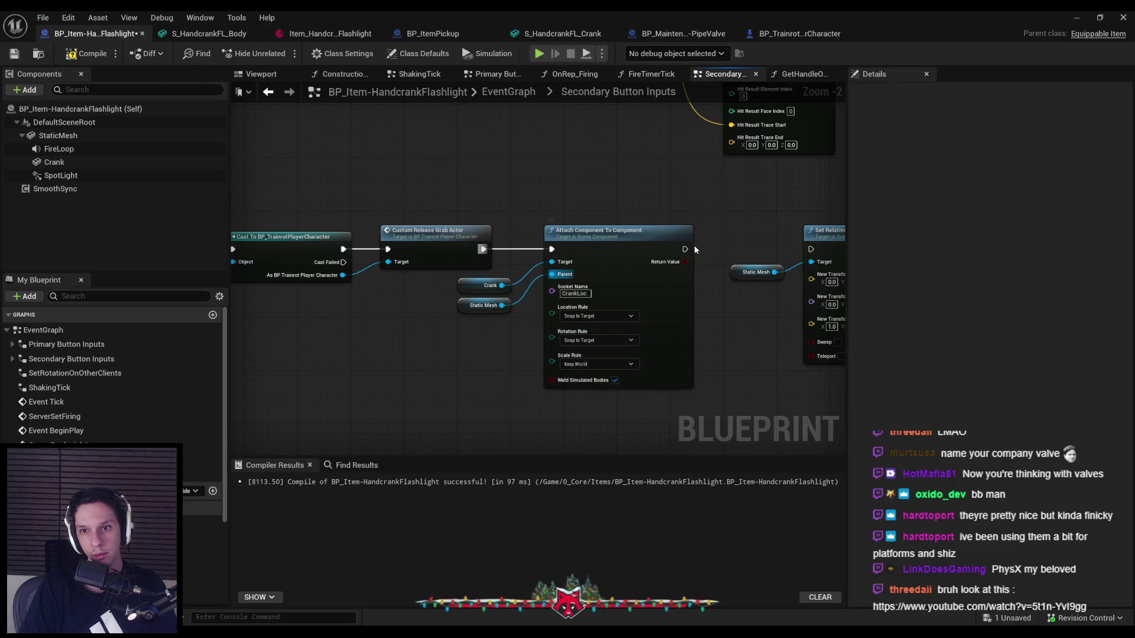
- Connect the attach node to the following node, then compile and save
left_click_drag(807, 253, 810, 249)
scroll(632, 355, "down", 3)
left_click(86, 53)
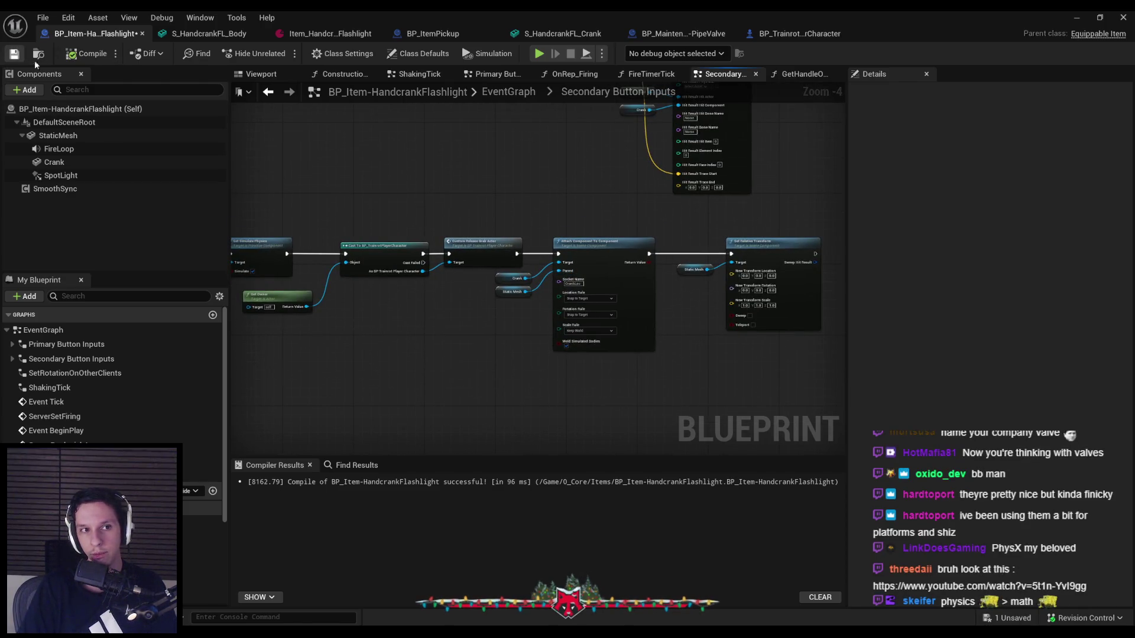
left_click(15, 54)
scroll(656, 178, "up", 2)
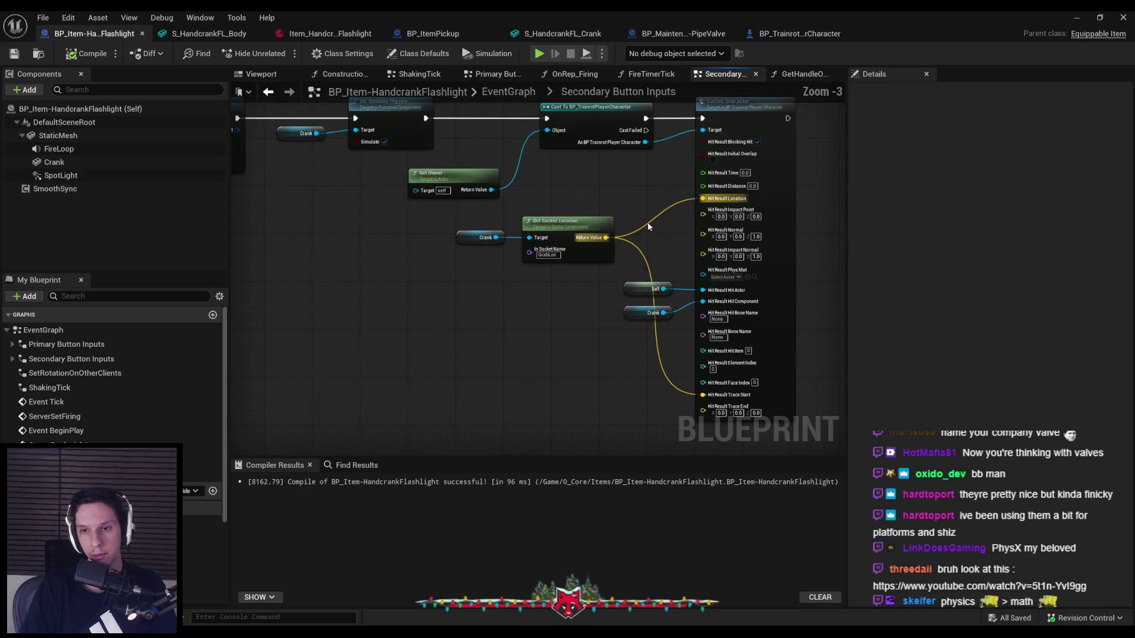
scroll(644, 220, "down", 1)
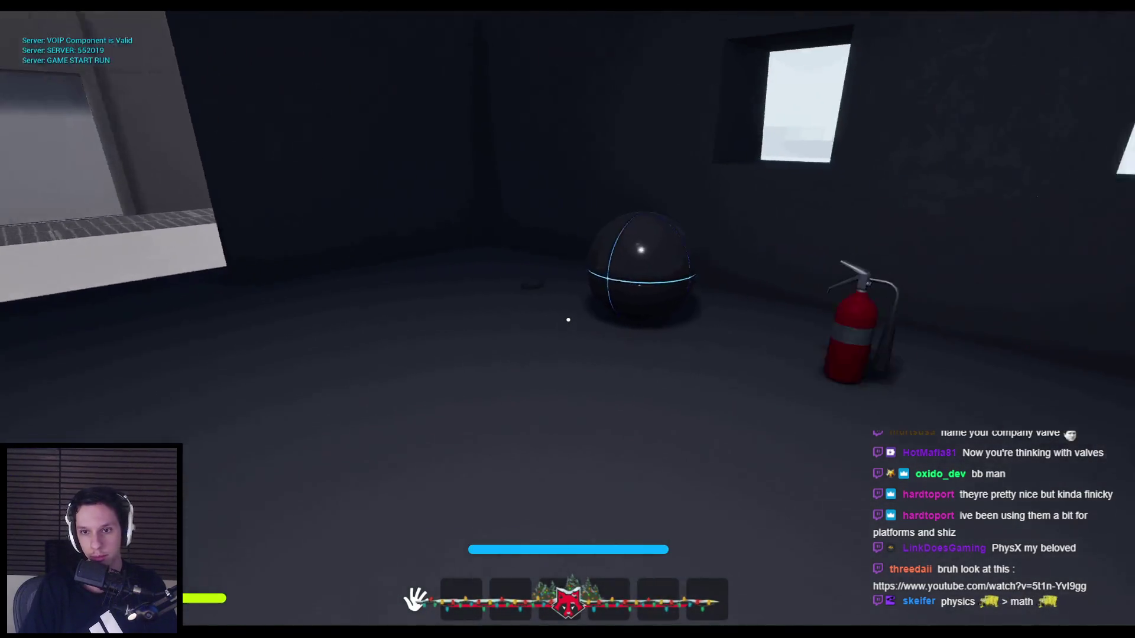
key("1")
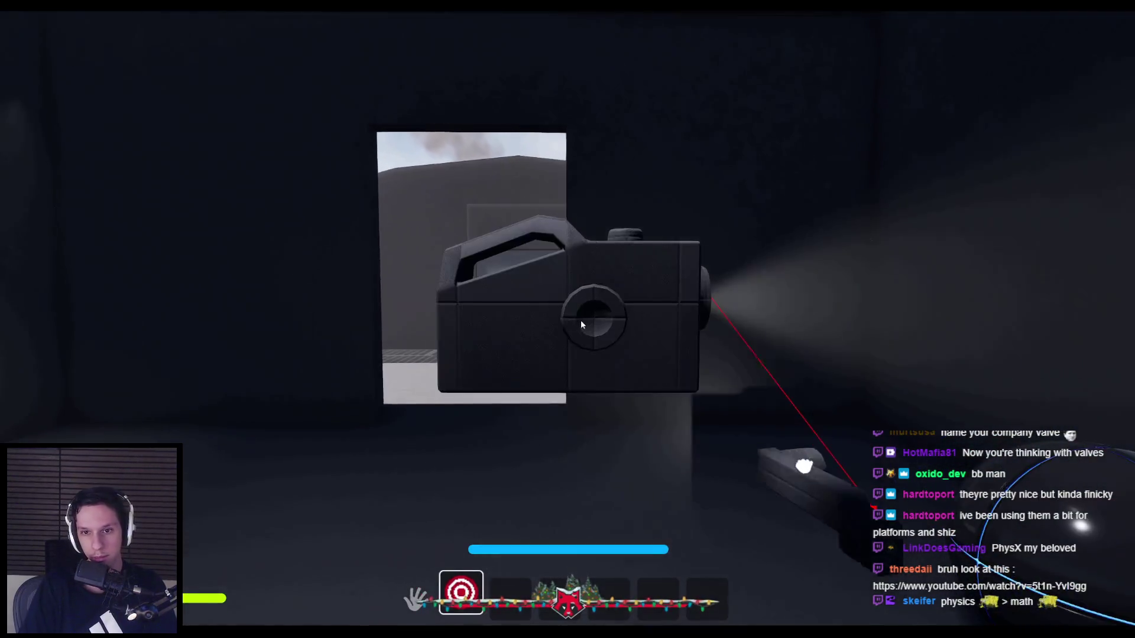
mouse_move(966, 304)
left_mouse_down()
mouse_move(317, 387)
mouse_move(646, 208)
mouse_move(750, 555)
mouse_move(545, 155)
left_mouse_up()
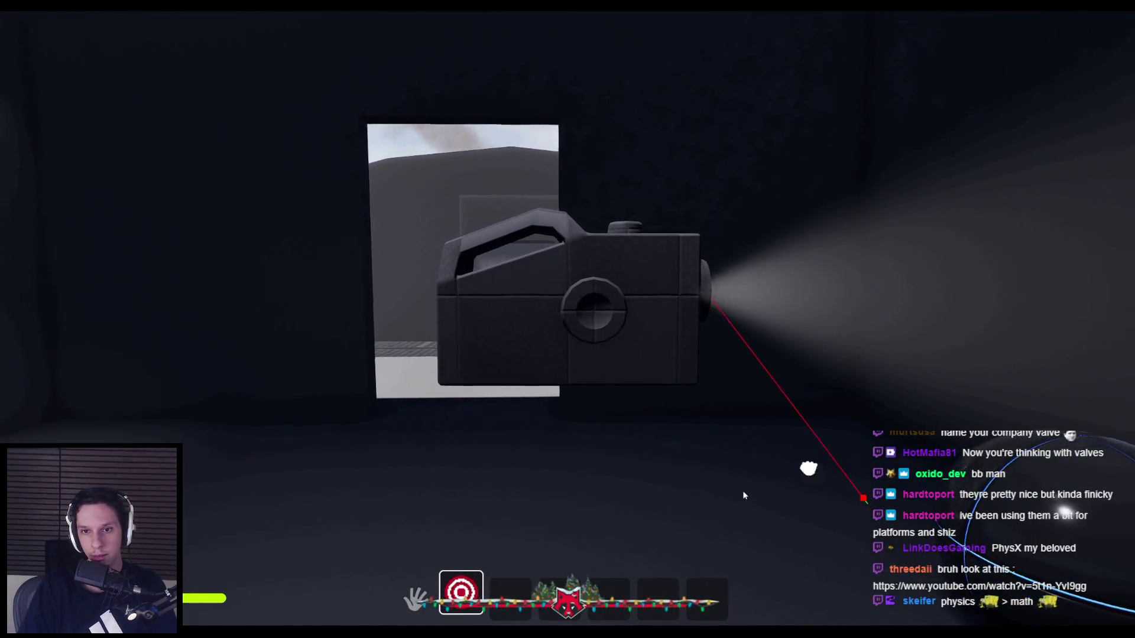
key("Escape")
scroll(527, 221, "up", 2)
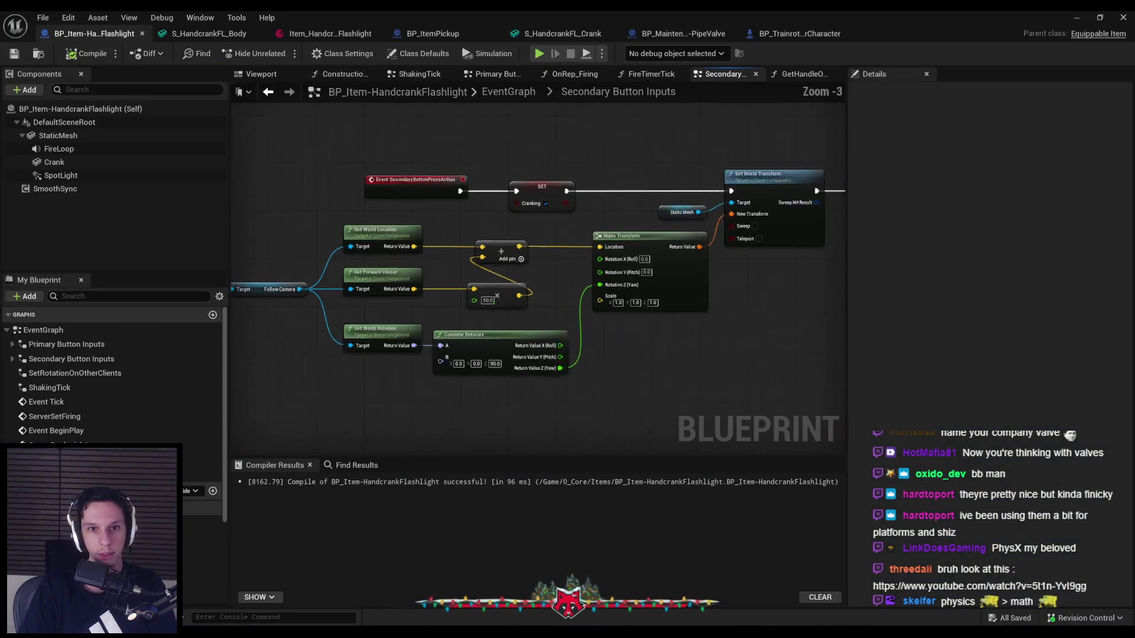
- From the ShakingTick graph, add a Physics Constraint component and nest it under StaticMesh
key("alt+Left")
double_click(689, 251)
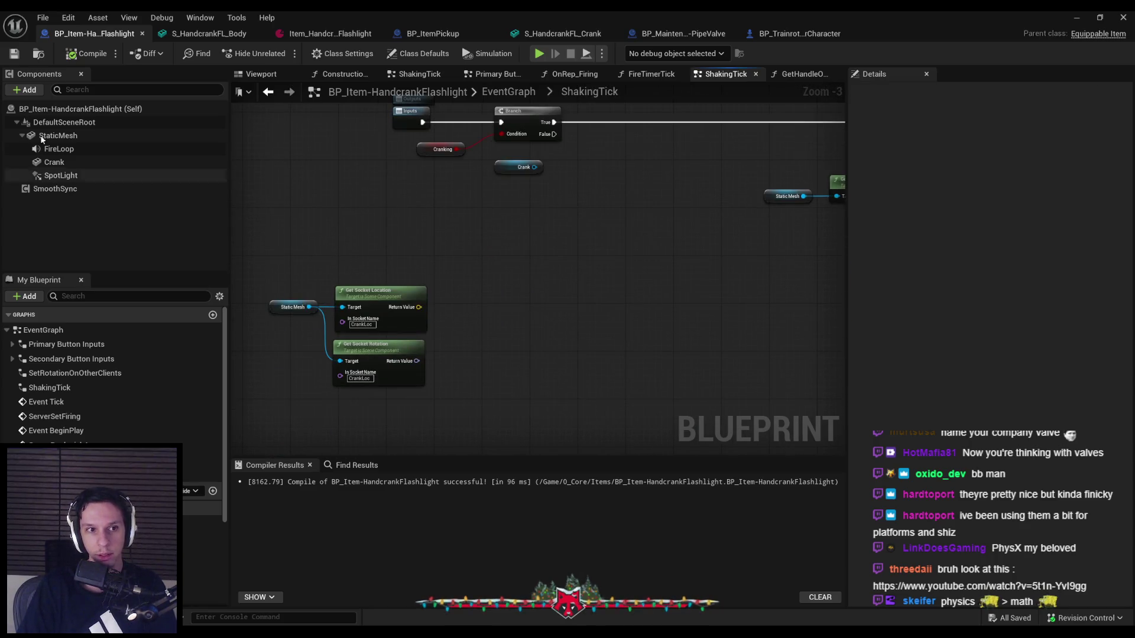
left_click(26, 90)
type("P")
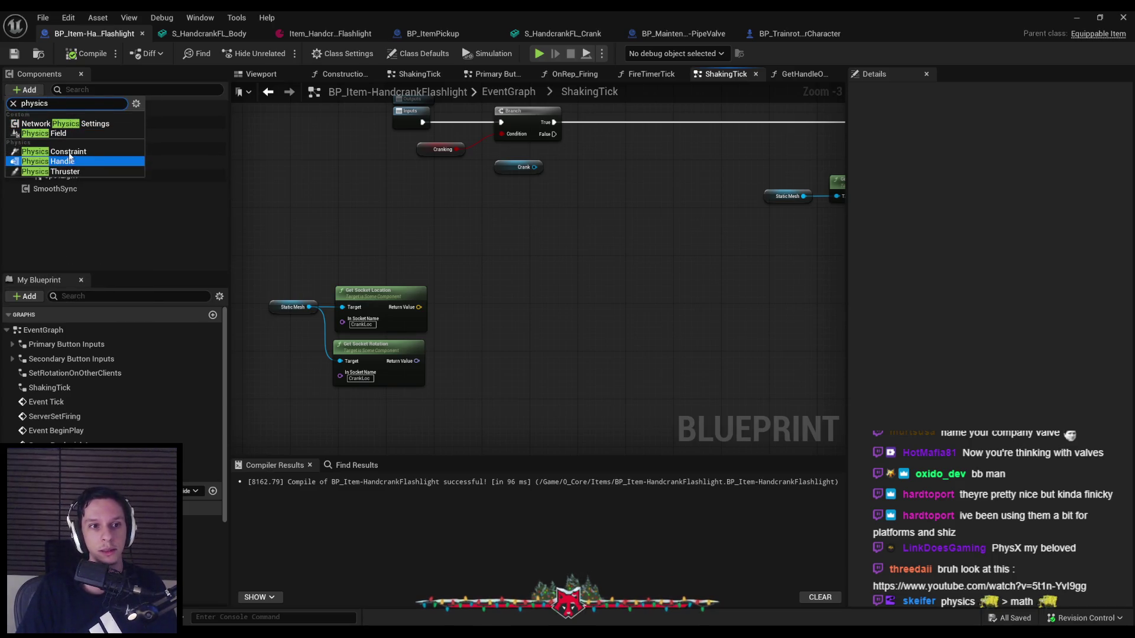
left_click(65, 159)
mouse_move(74, 191)
left_mouse_down()
mouse_move(59, 136)
mouse_move(58, 201)
mouse_move(58, 136)
left_mouse_up()
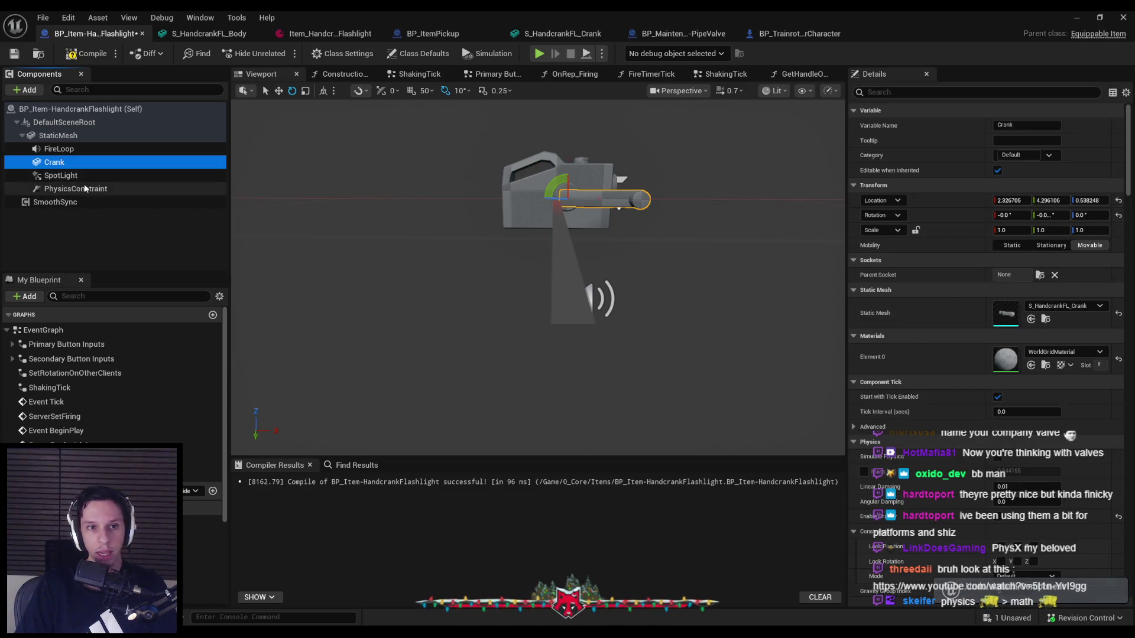
- Select PhysicsConstraint and set its Parent Socket to CrankLoc
double_click(84, 189)
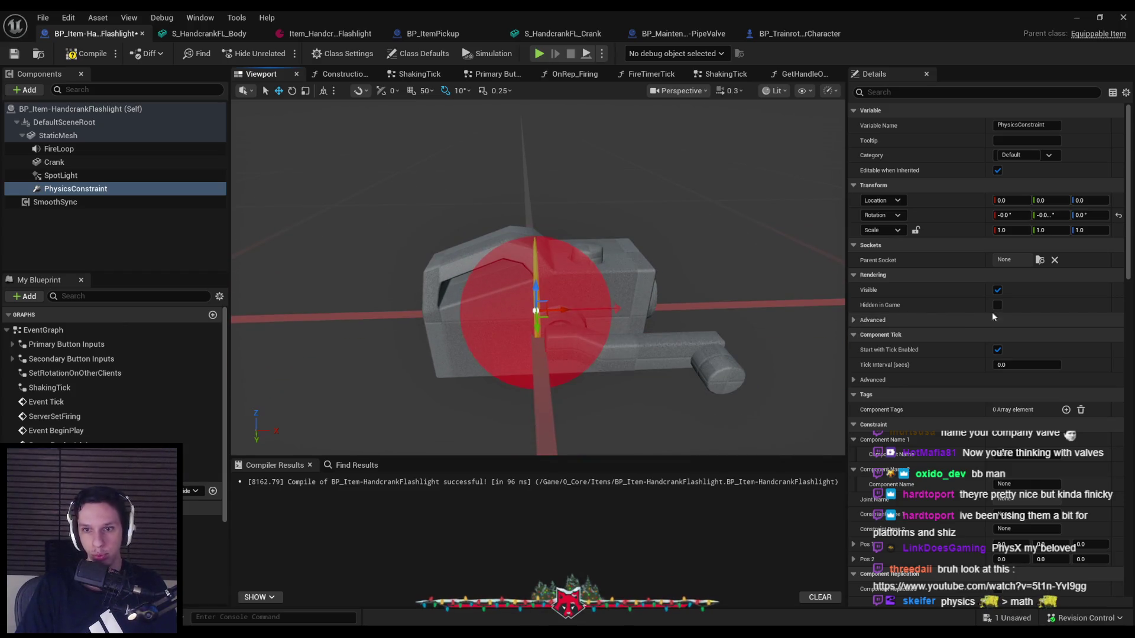
left_click(1039, 260)
left_click(1014, 305)
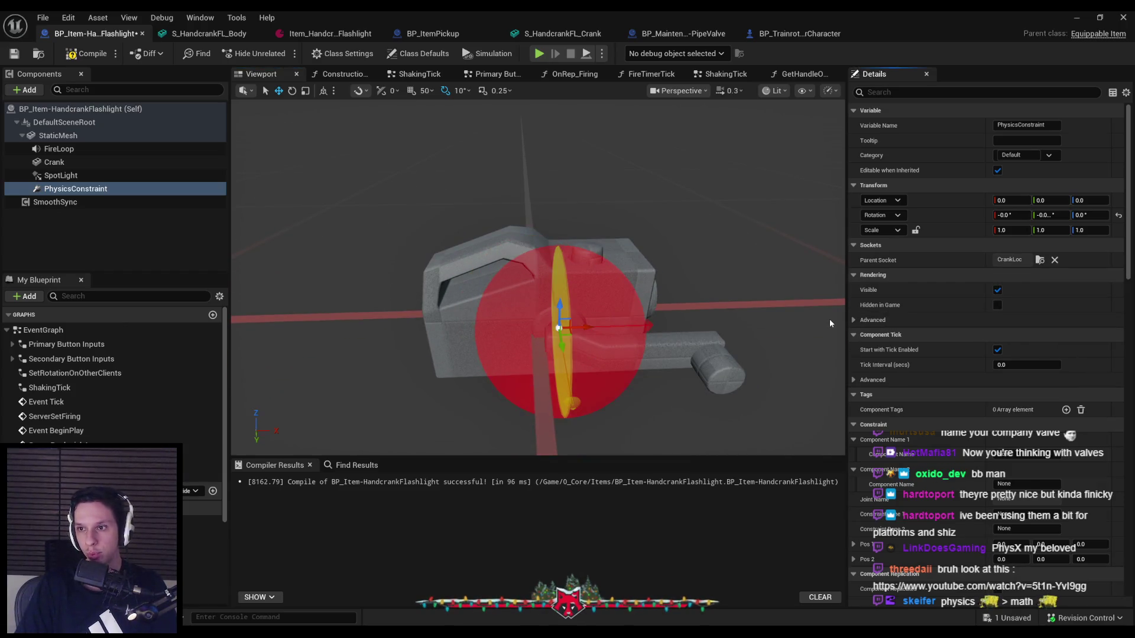
left_click_drag(812, 296, 749, 385)
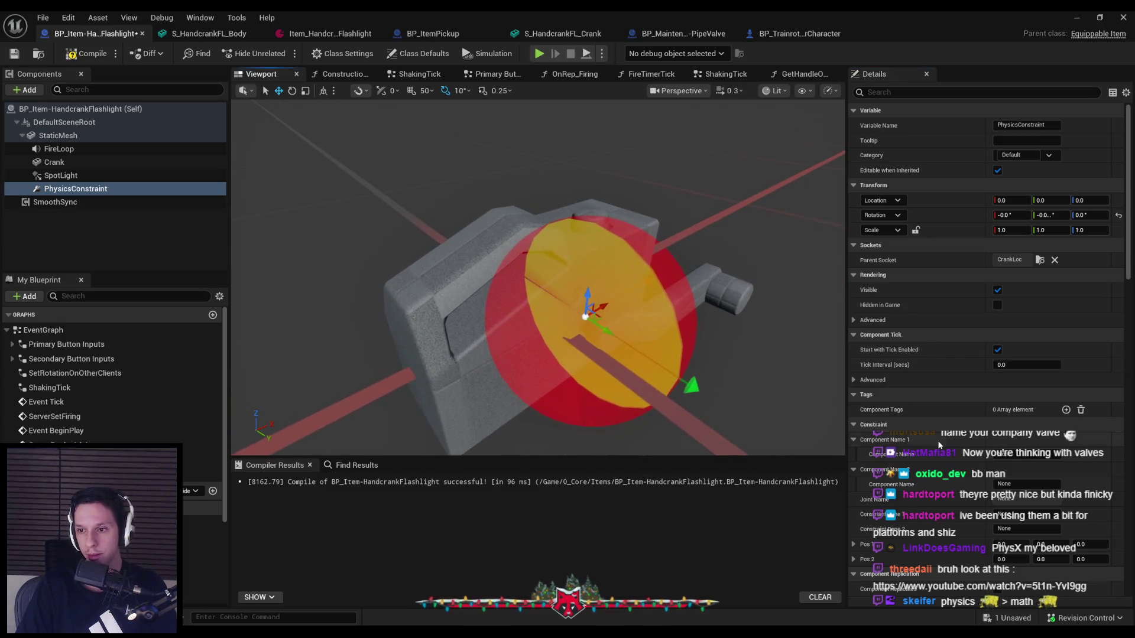
scroll(934, 439, "down", 3)
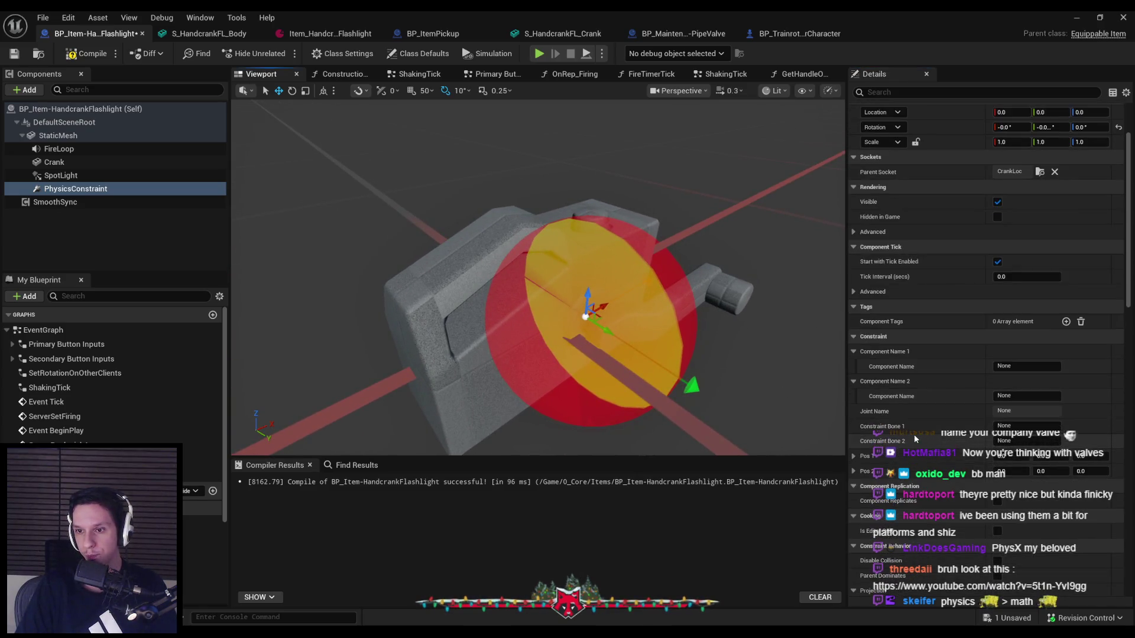
- Set the constraint's Component Names to StaticMesh and Crank
left_click(1024, 370)
type("StaticMesh")
key("Return")
left_click(1051, 395)
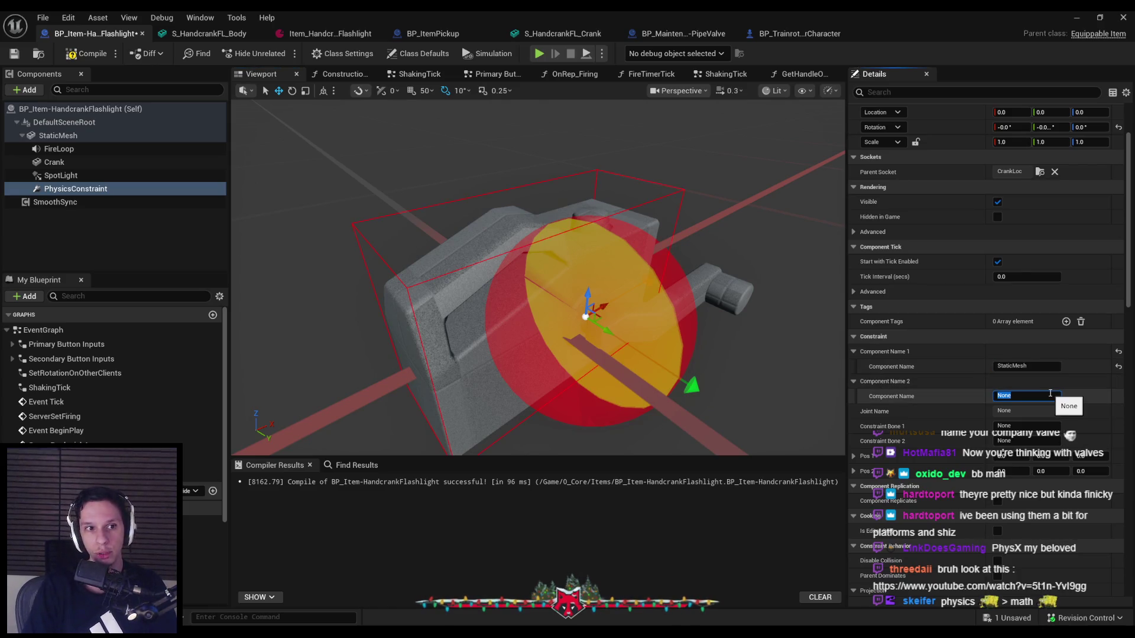
type("Crank")
key("Return")
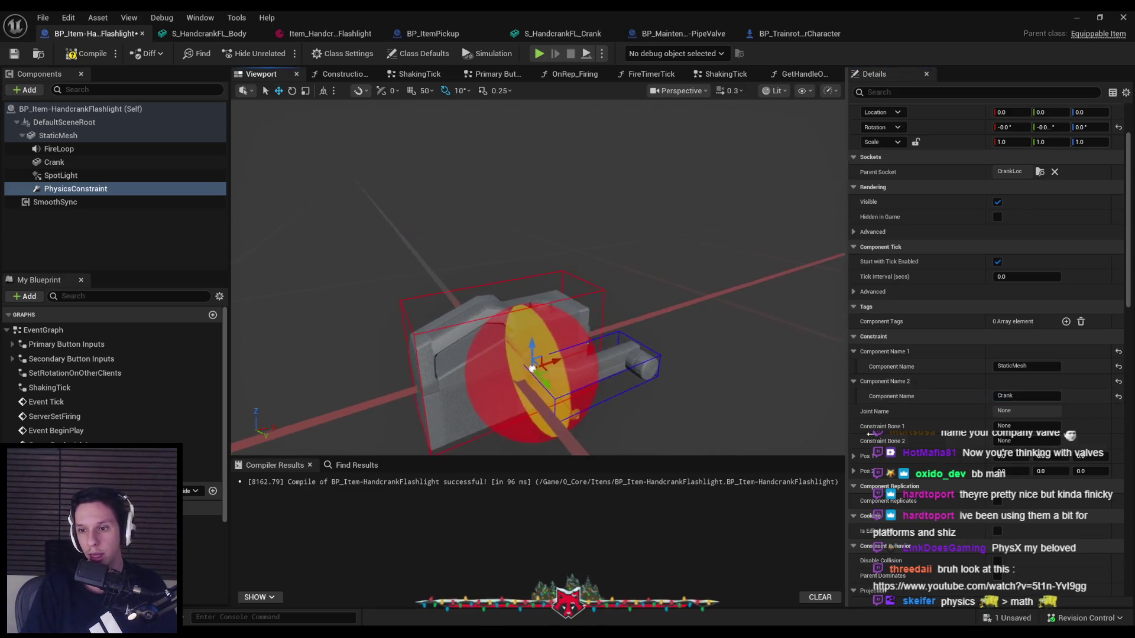
- Set Swing 1 Motion and Twist Motion to Locked
scroll(895, 391, "down", 1)
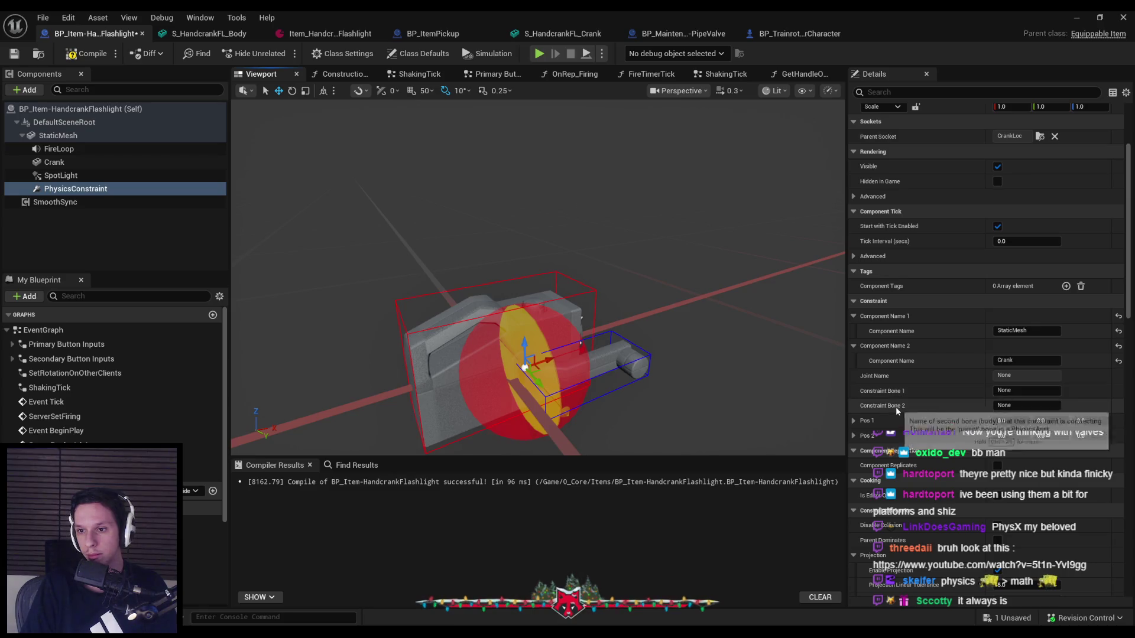
scroll(895, 407, "down", 4)
scroll(879, 433, "down", 2)
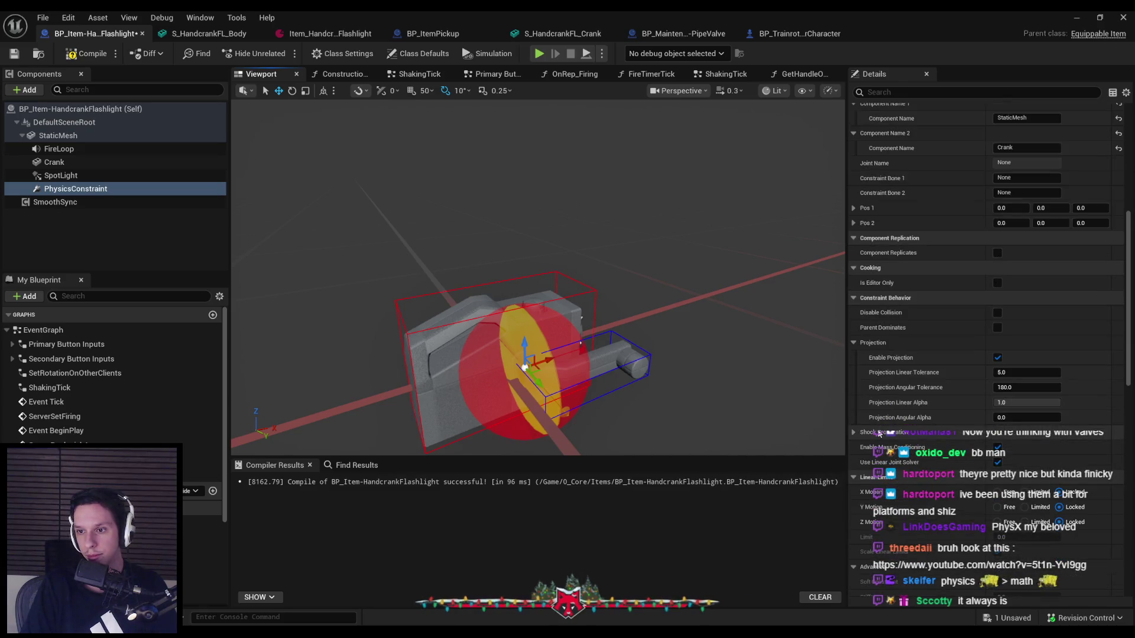
scroll(878, 434, "down", 2)
scroll(878, 434, "down", 3)
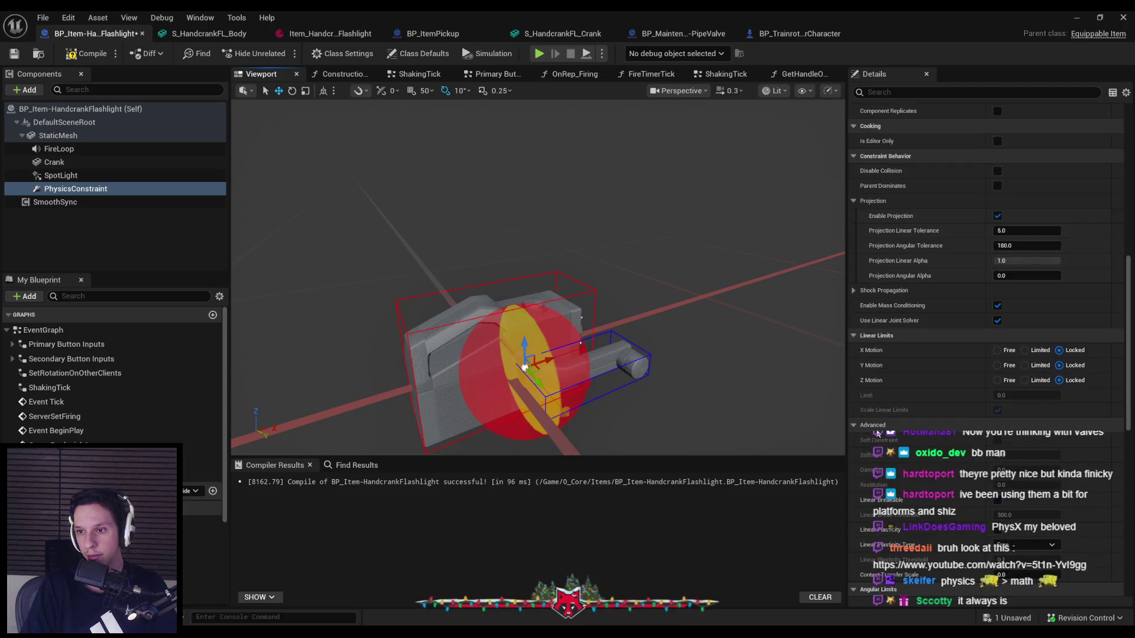
scroll(880, 434, "down", 7)
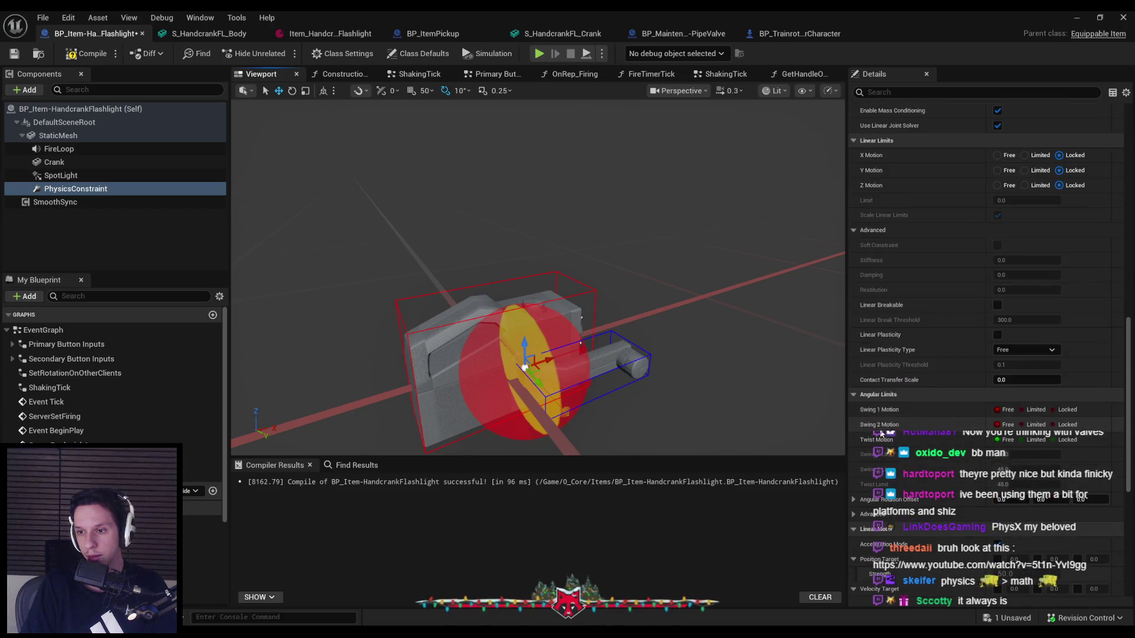
left_click(1054, 410)
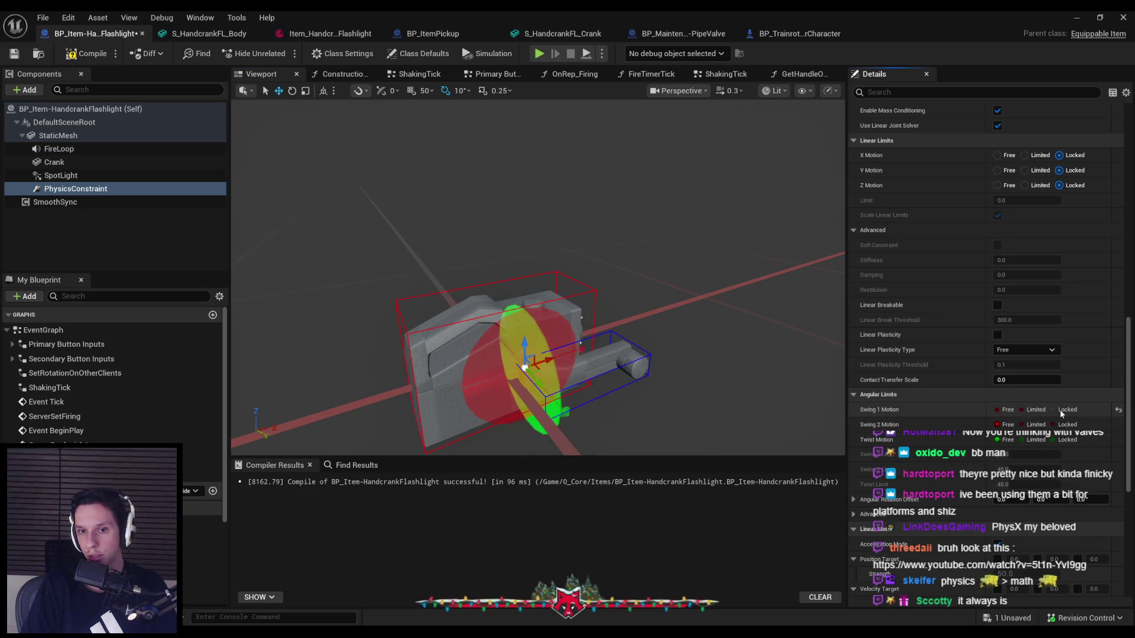
left_click(1031, 411)
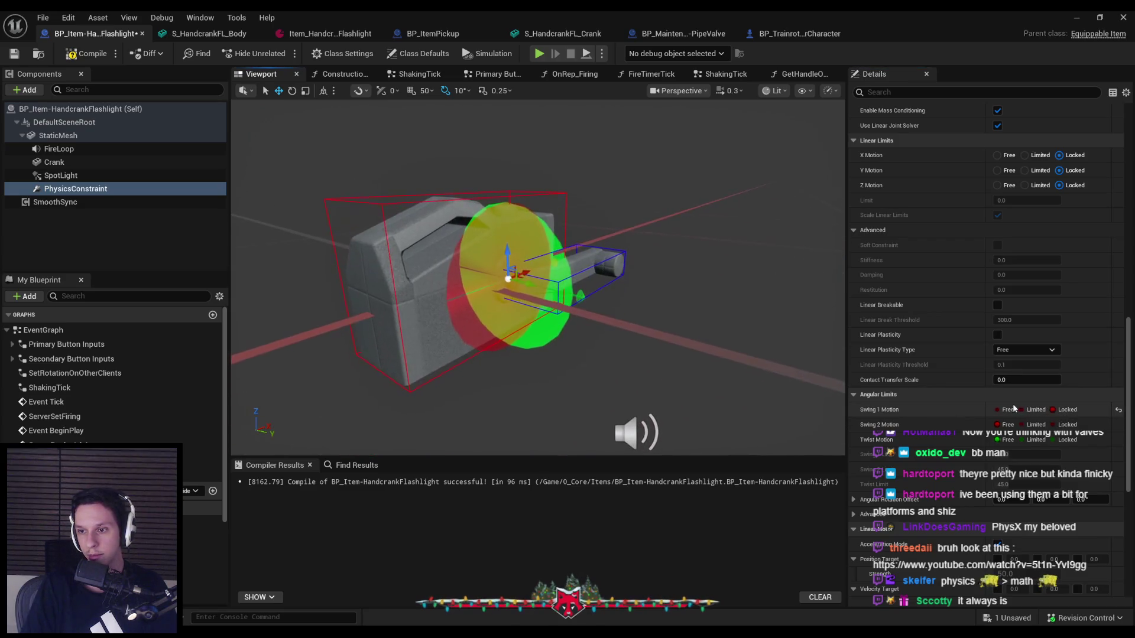
left_click(1054, 410)
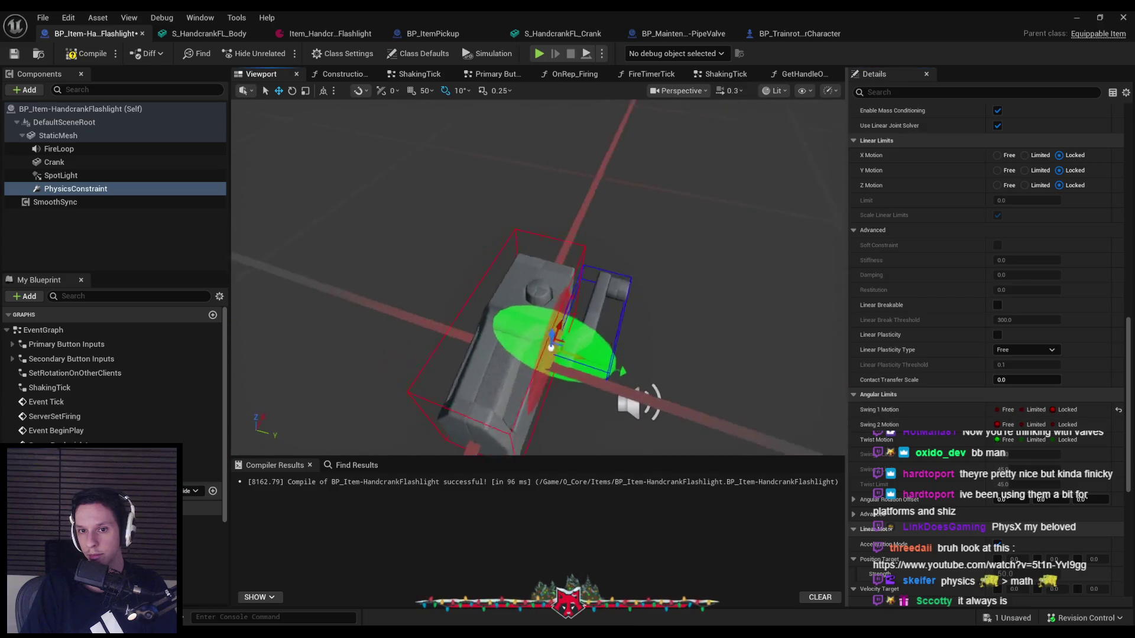
left_click(1053, 440)
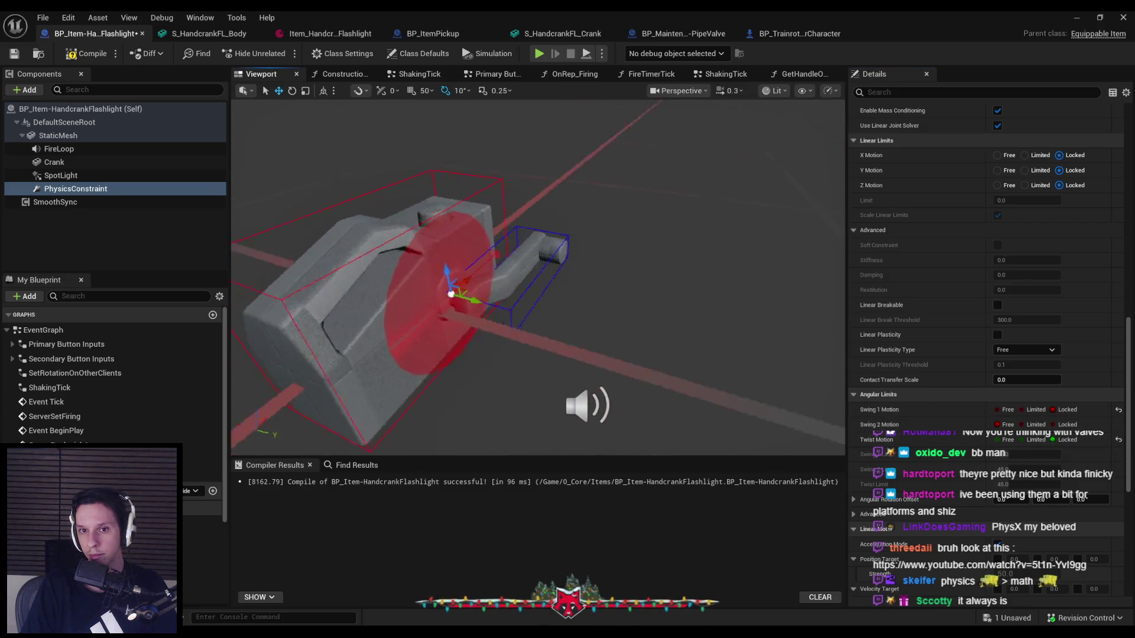
scroll(627, 365, "up", 1)
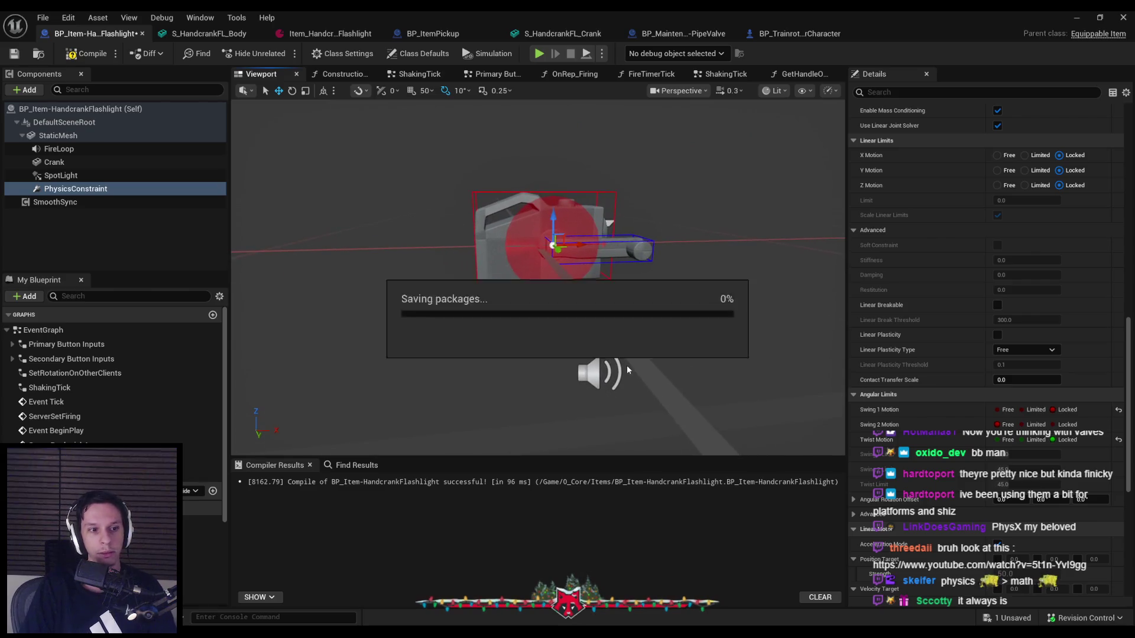
- Compile the flashlight Blueprint and start a play session in the level
left_click(87, 59)
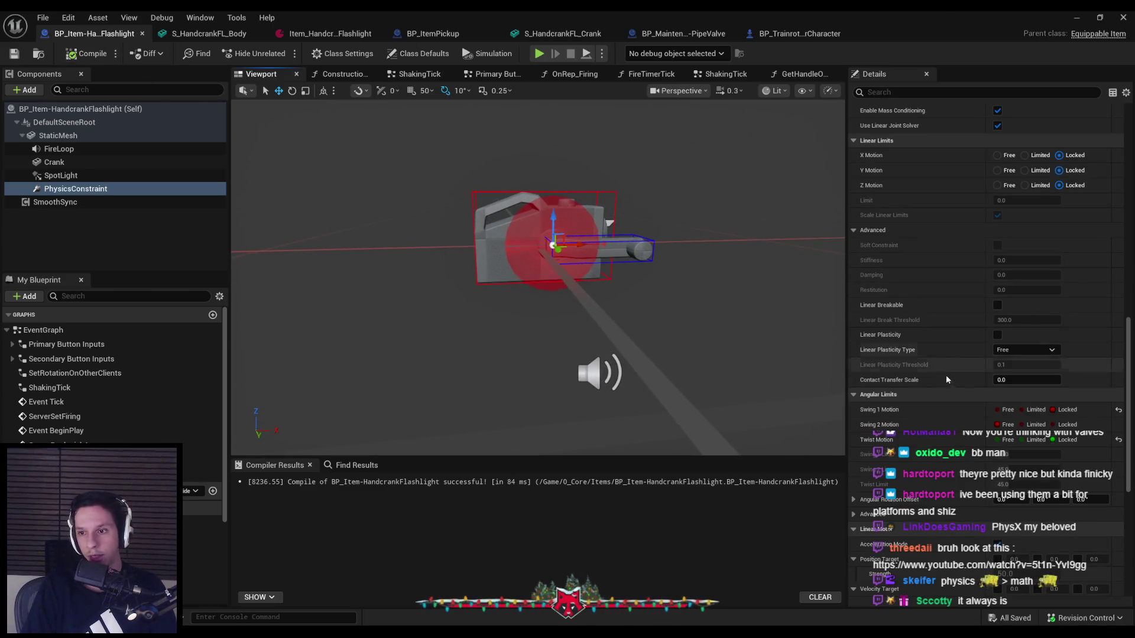
scroll(946, 378, "down", 5)
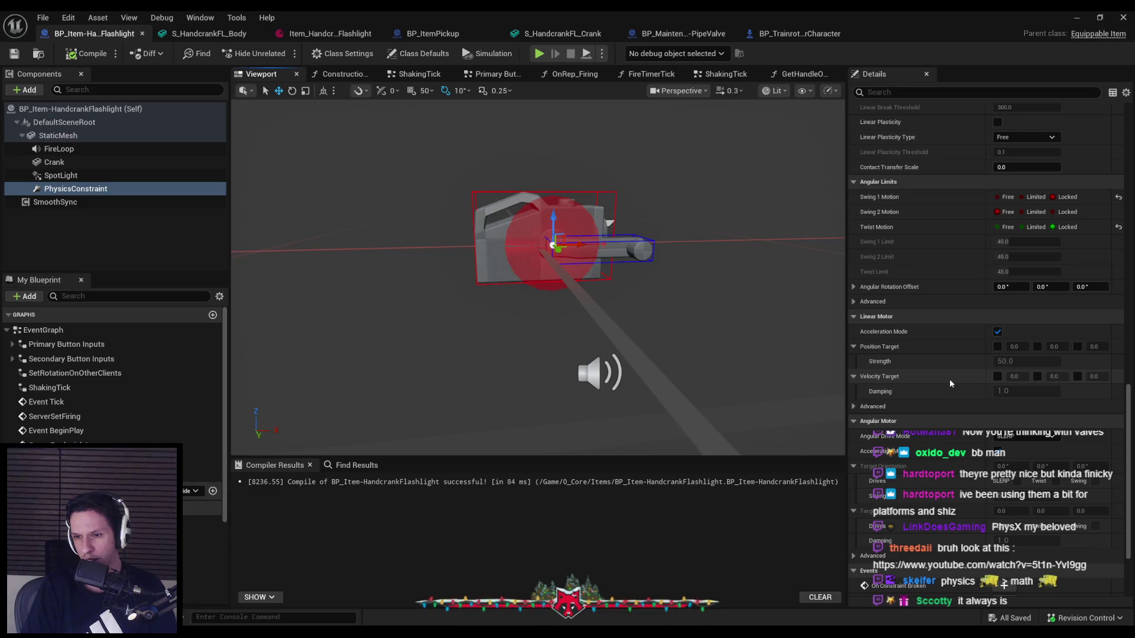
key("alt+Tab")
key("alt+p")
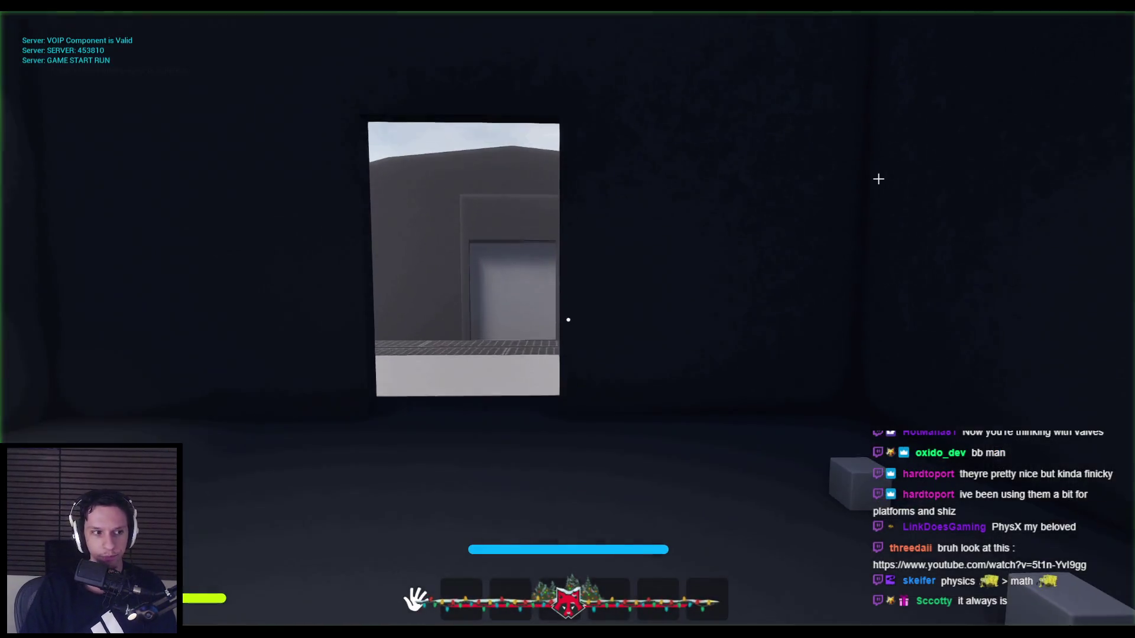
- Restart play, equip the flashlight from hotbar slot 1 and swing its crank back and forth
key("Escape")
key("alt+p")
key("1")
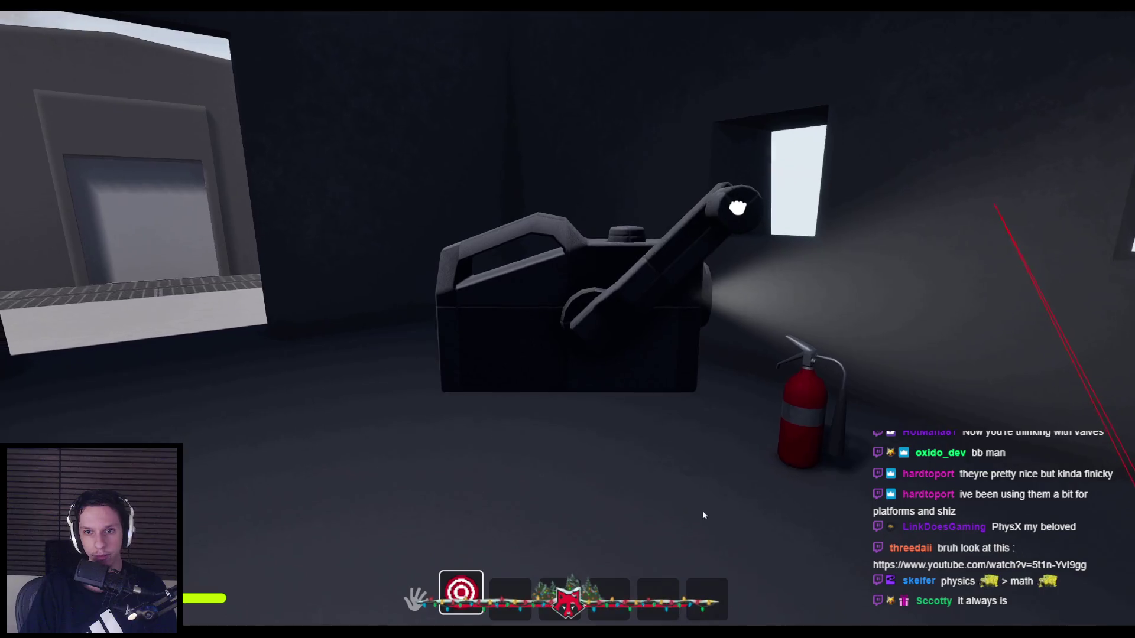
mouse_move(696, 187)
left_mouse_down()
mouse_move(591, 167)
mouse_move(697, 185)
mouse_move(626, 145)
mouse_move(684, 172)
mouse_move(544, 152)
mouse_move(480, 193)
left_mouse_up()
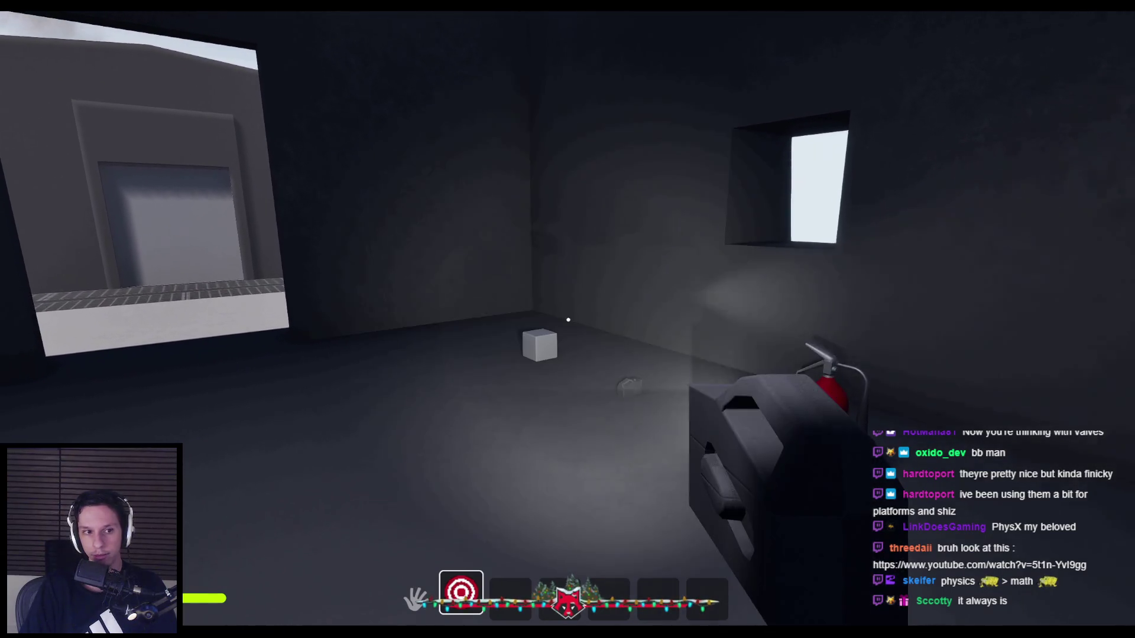
key("Escape")
- Review the Crank component's Physics settings, open Secondary Button Inputs, then hide the Blueprint editor
left_click(384, 610)
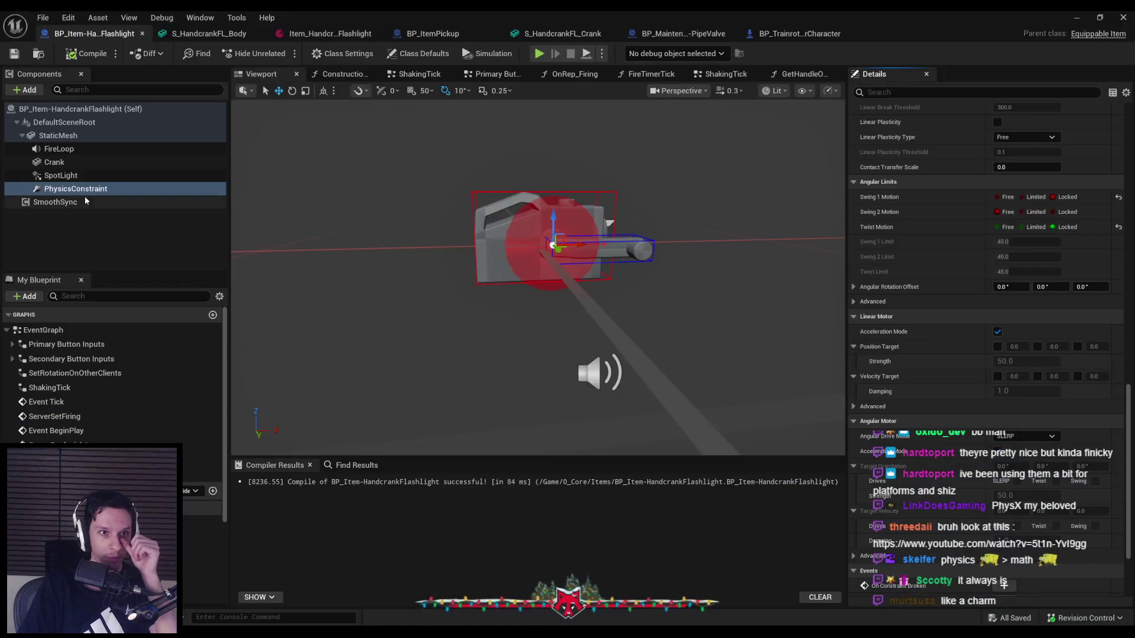
left_click(55, 164)
scroll(938, 420, "down", 10)
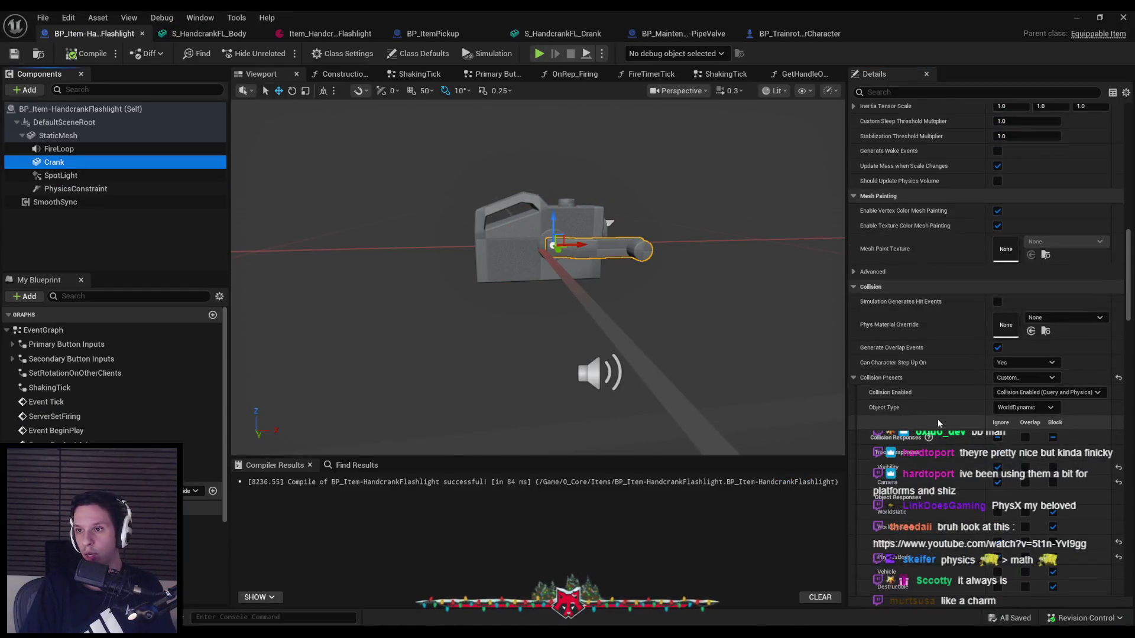
scroll(938, 422, "up", 10)
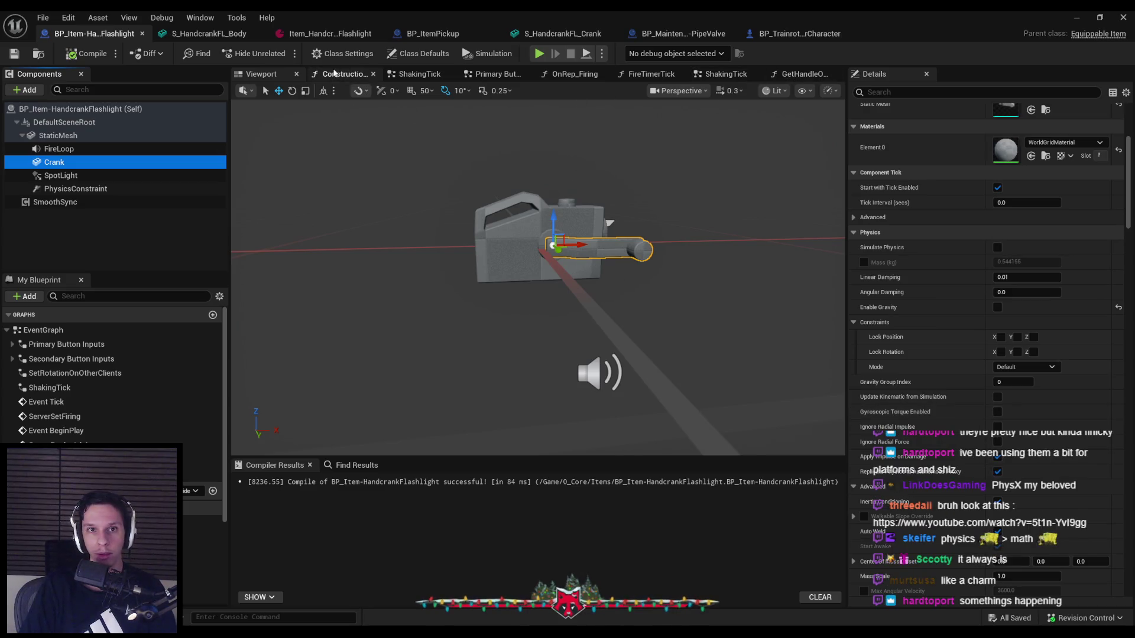
double_click(59, 331)
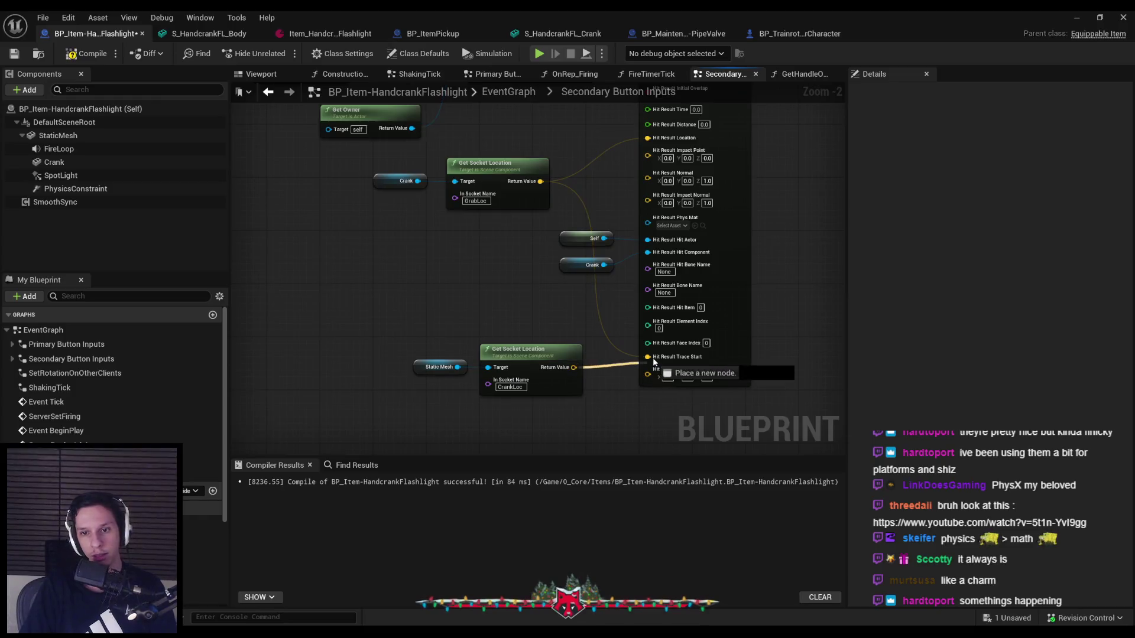
left_click(1076, 17)
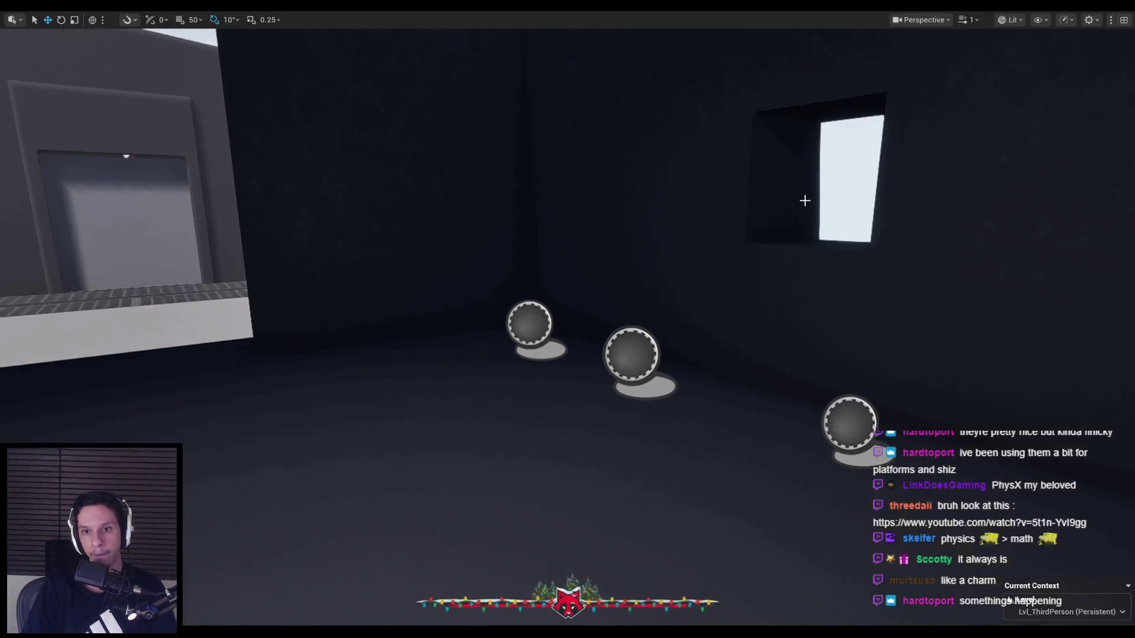
key("alt+p")
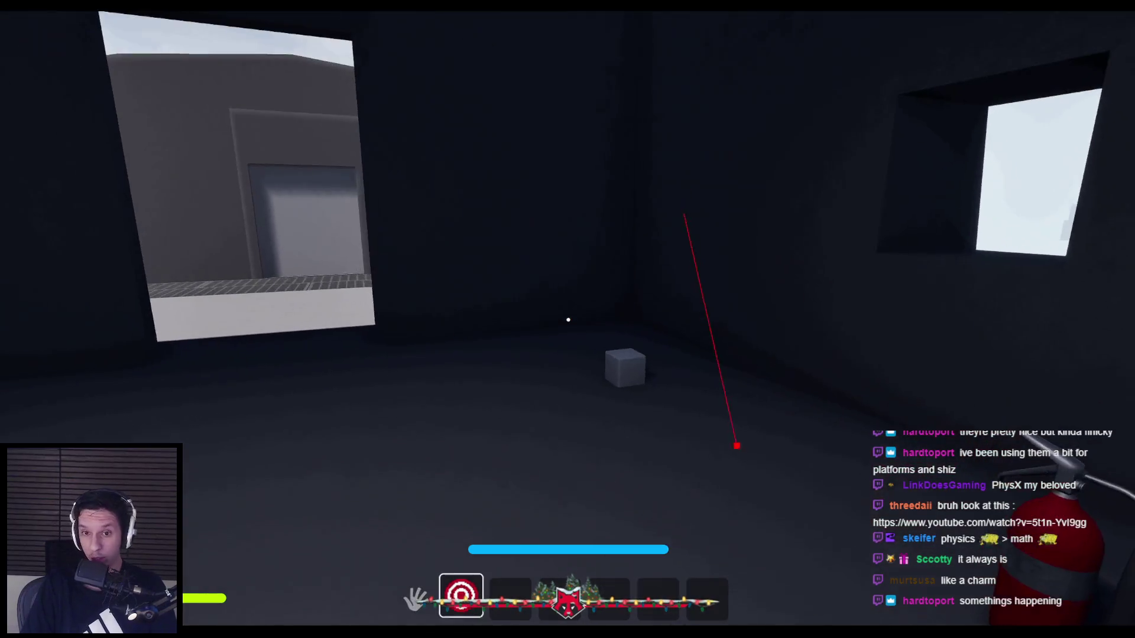
left_click(568, 320)
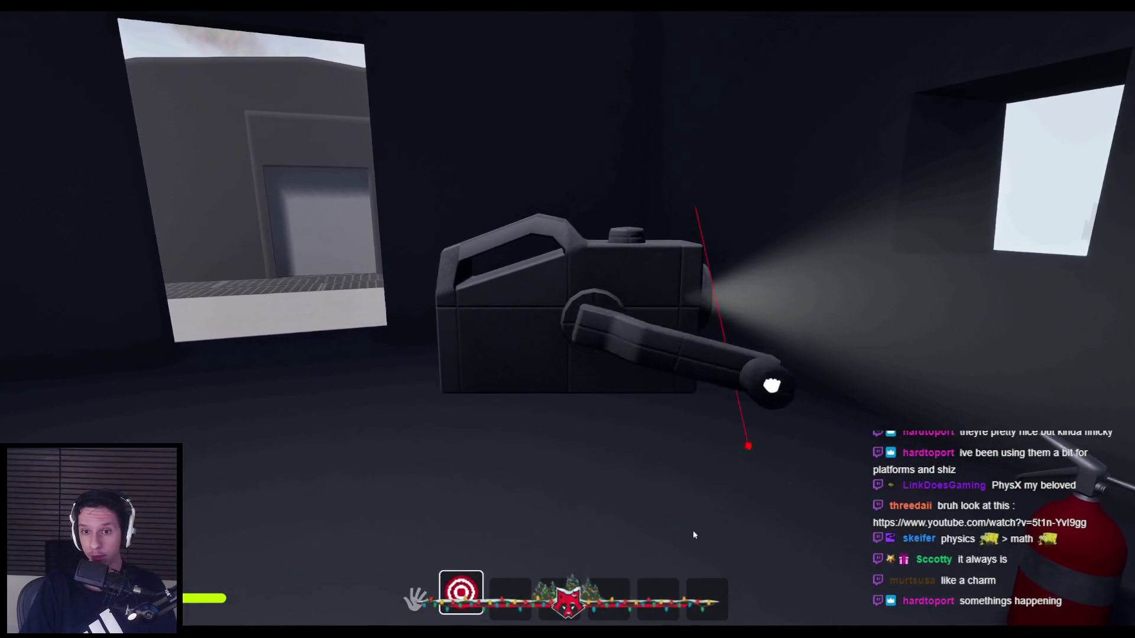
mouse_move(350, 500)
left_mouse_down()
mouse_move(405, 183)
mouse_move(831, 202)
mouse_move(963, 362)
mouse_move(951, 493)
mouse_move(840, 555)
mouse_move(544, 526)
mouse_move(387, 318)
mouse_move(817, 190)
mouse_move(719, 547)
mouse_move(443, 507)
mouse_move(380, 481)
mouse_move(621, 473)
mouse_move(566, 319)
mouse_move(658, 211)
mouse_move(853, 513)
mouse_move(372, 549)
mouse_move(337, 207)
mouse_move(922, 218)
mouse_move(864, 522)
left_mouse_up()
key("Escape")
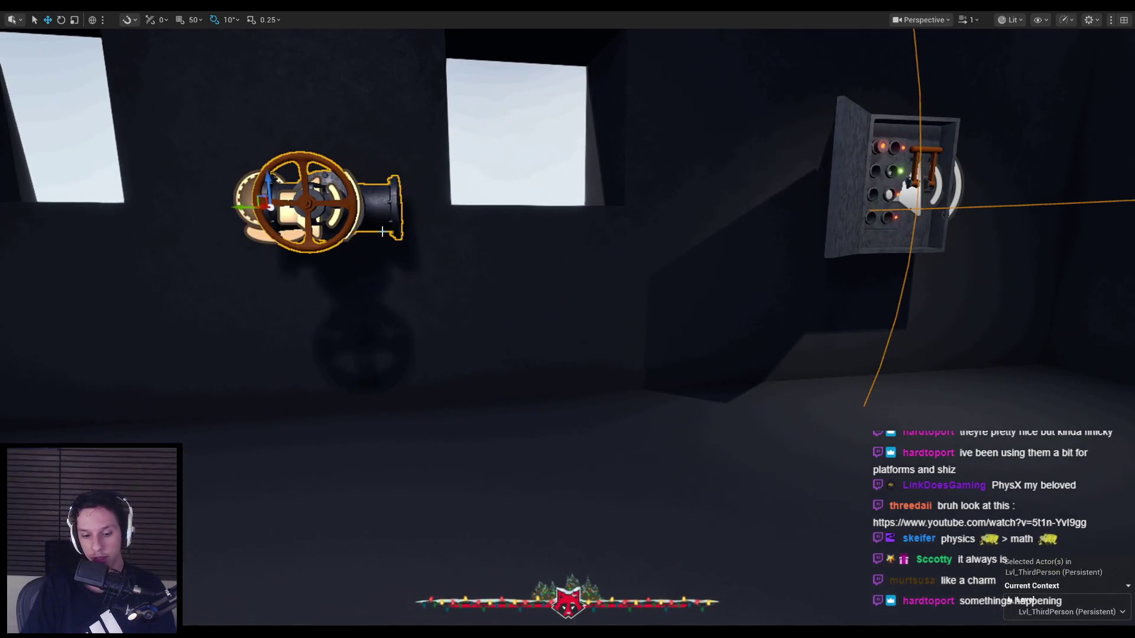
key("F11")
- Open the PipeValve Blueprint's GetHandleObjectContext and select its Return Node to copy its values
right_click(913, 297)
left_click(1080, 317)
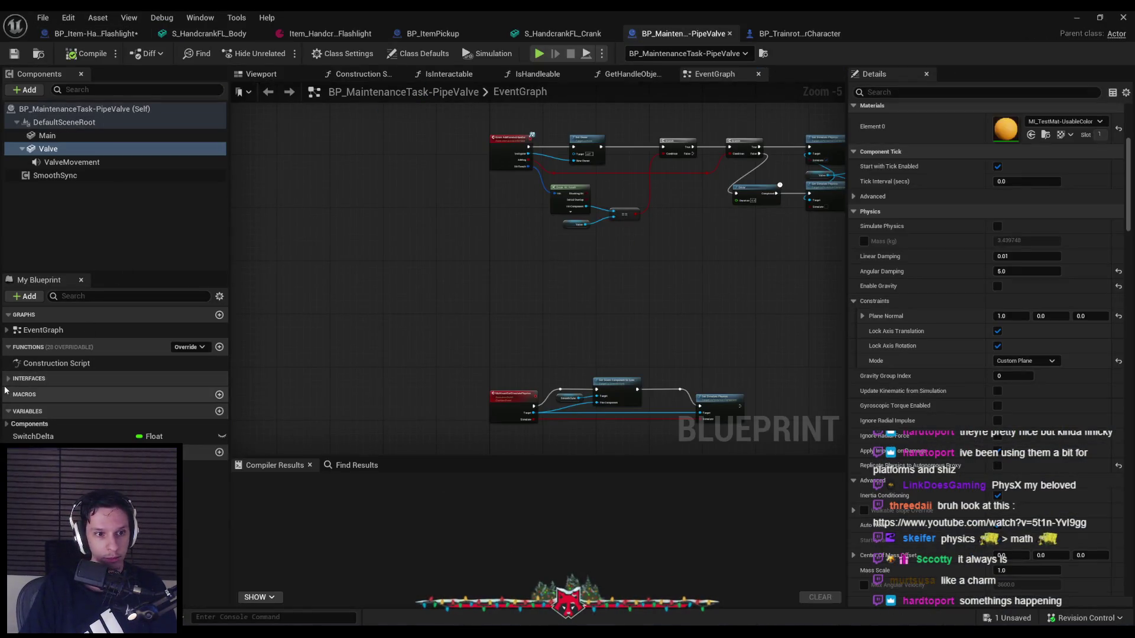
left_click(8, 378)
double_click(201, 451)
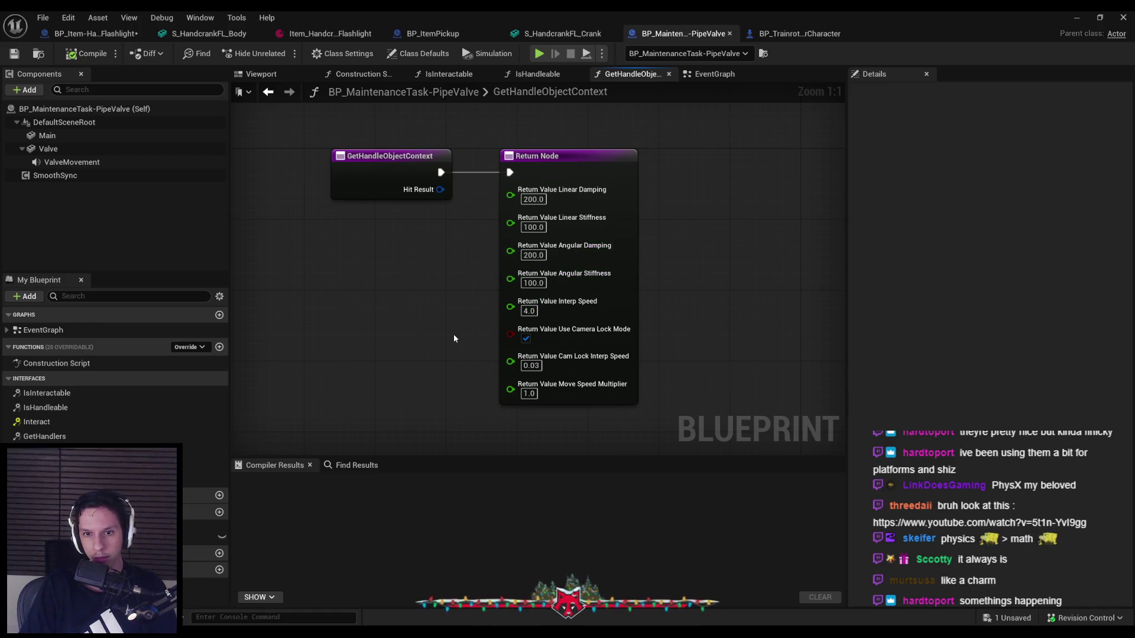
left_click(574, 174)
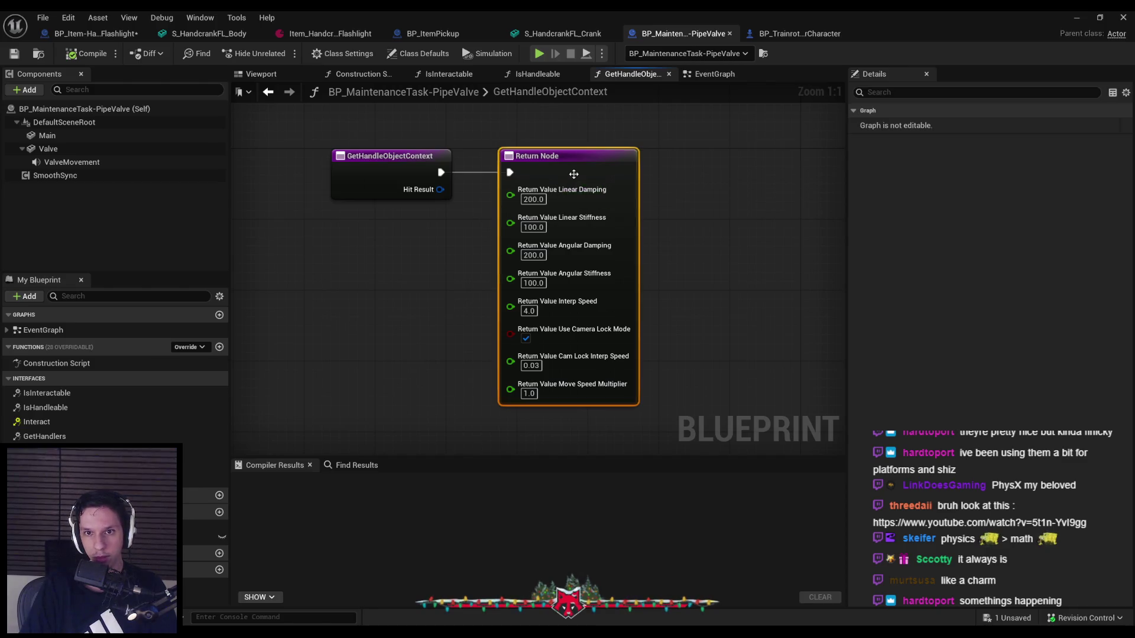
left_click(96, 32)
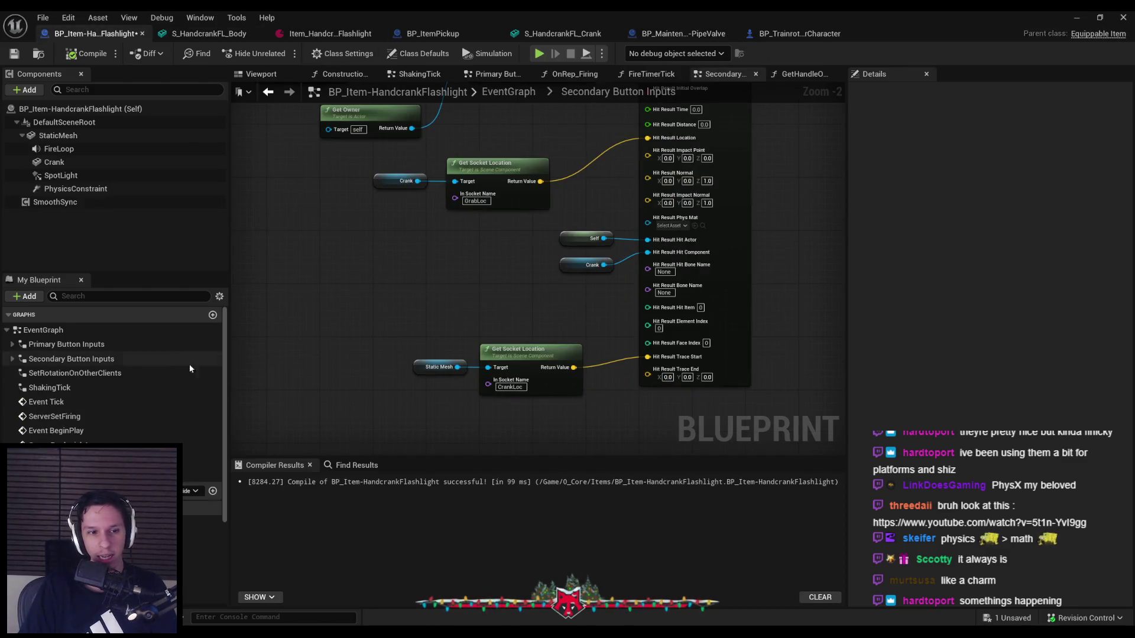
- Replace the flashlight GetHandleObjectContext's Return Node with the pasted valve one, then start a play test
scroll(112, 366, "down", 3)
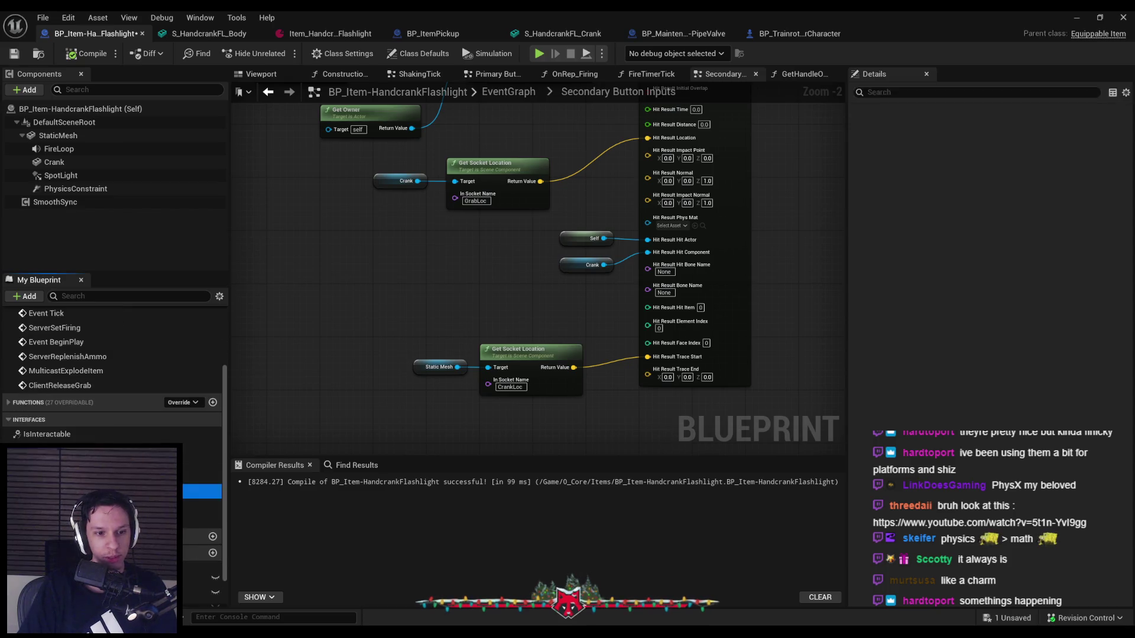
left_click(801, 74)
key("ctrl+v")
scroll(464, 280, "up", 1)
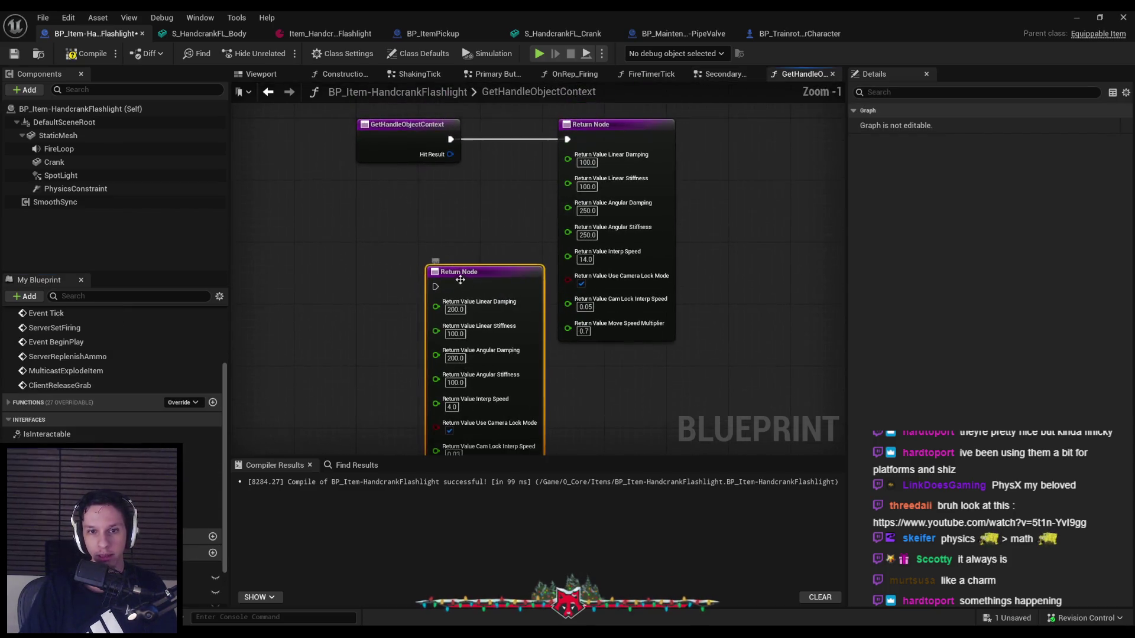
left_click(619, 133)
key("Delete")
left_click_drag(452, 280, 552, 133)
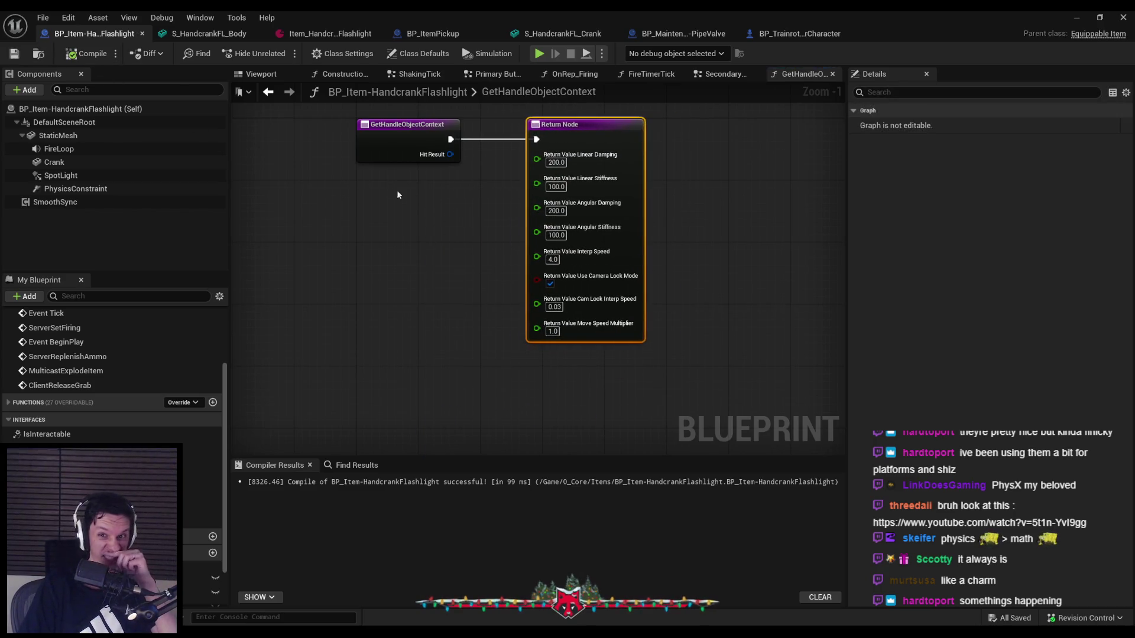
left_click(1073, 17)
key("alt+p")
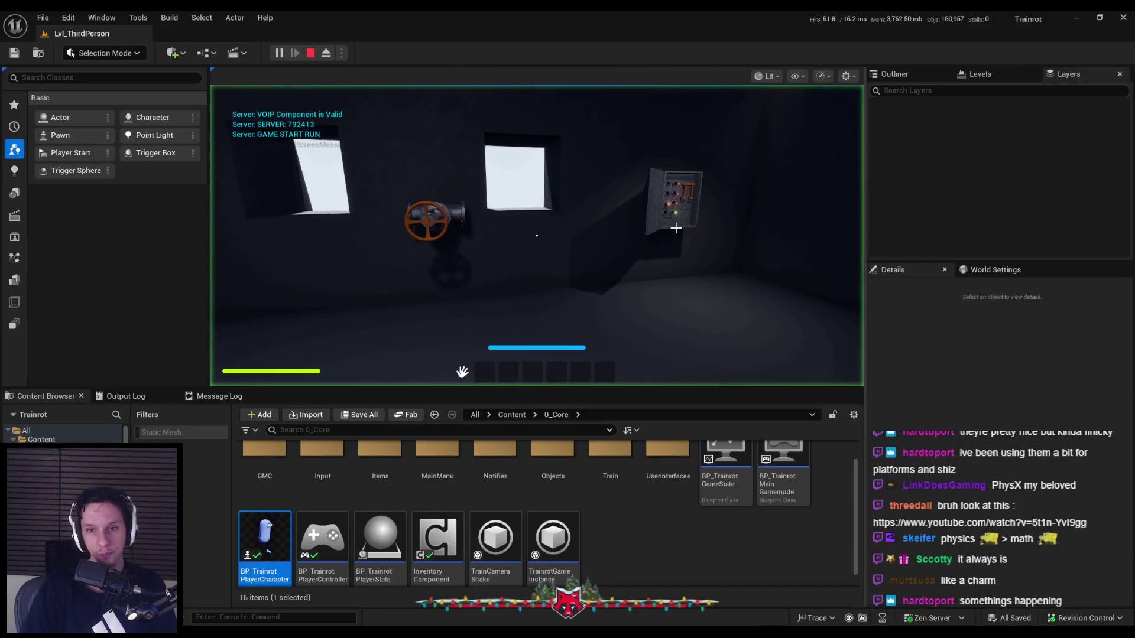
- Play full screen, equip the handcrank flashlight and turn its crank around the pivot
key("F11")
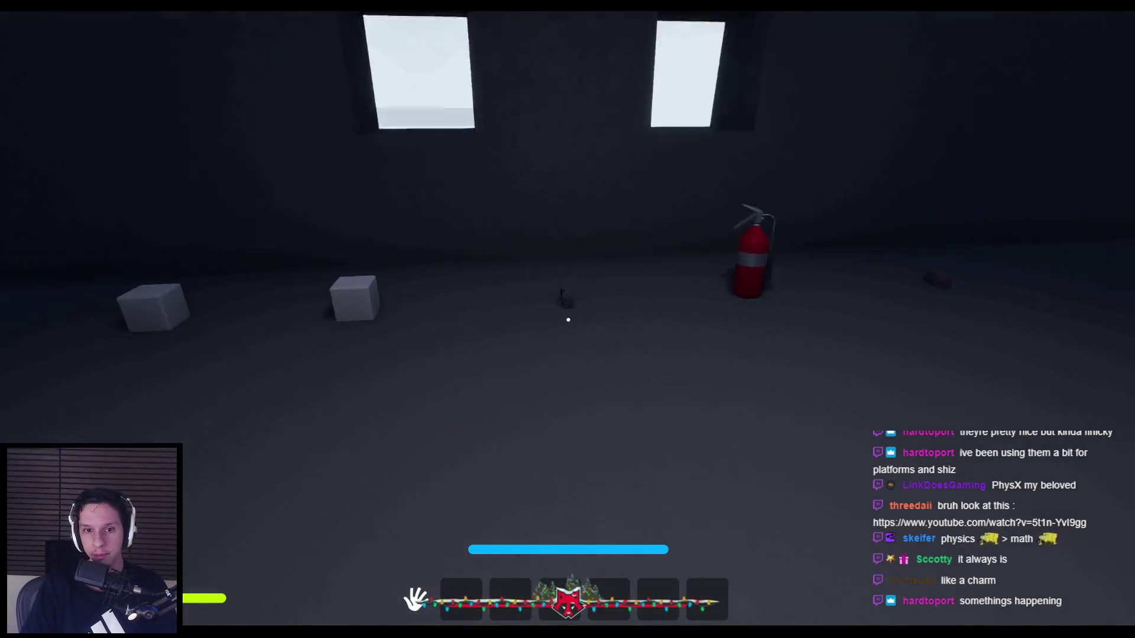
key("1")
left_click(568, 320)
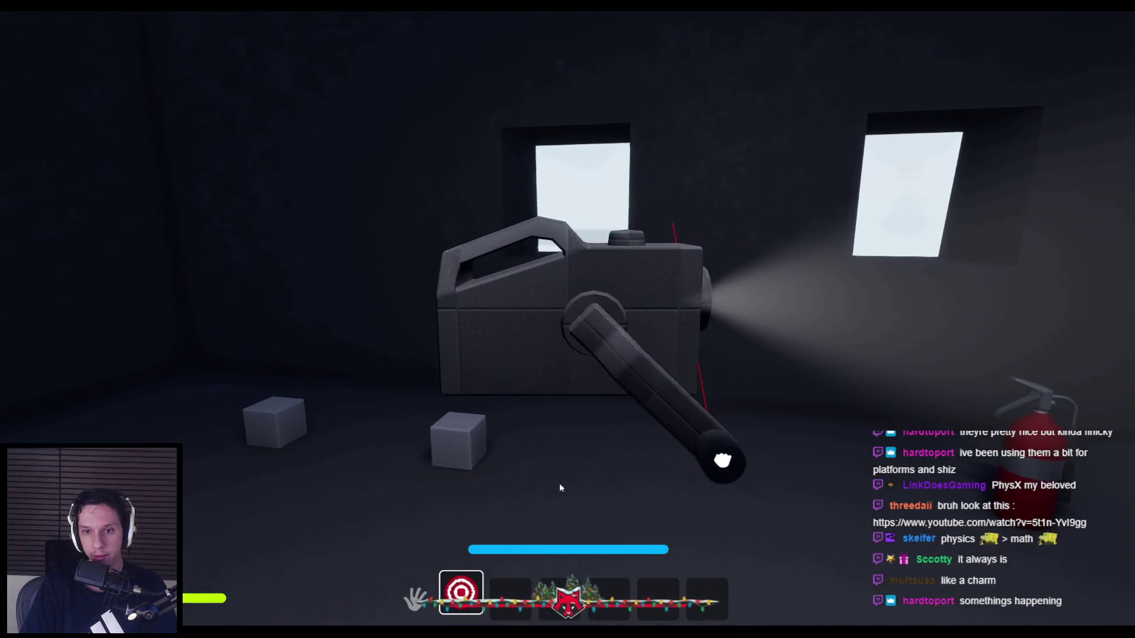
mouse_move(389, 115)
left_mouse_down()
mouse_move(559, 51)
mouse_move(916, 218)
mouse_move(565, 534)
mouse_move(307, 286)
mouse_move(651, 86)
mouse_move(983, 196)
mouse_move(938, 586)
mouse_move(385, 589)
mouse_move(978, 160)
mouse_move(469, 547)
left_mouse_up()
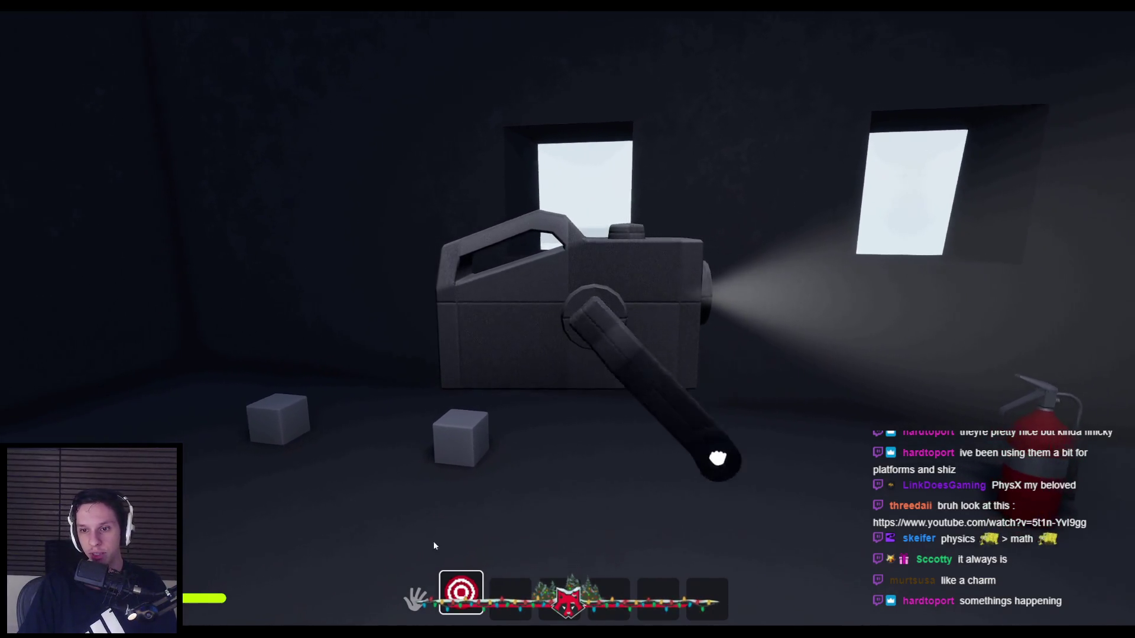
key("Escape")
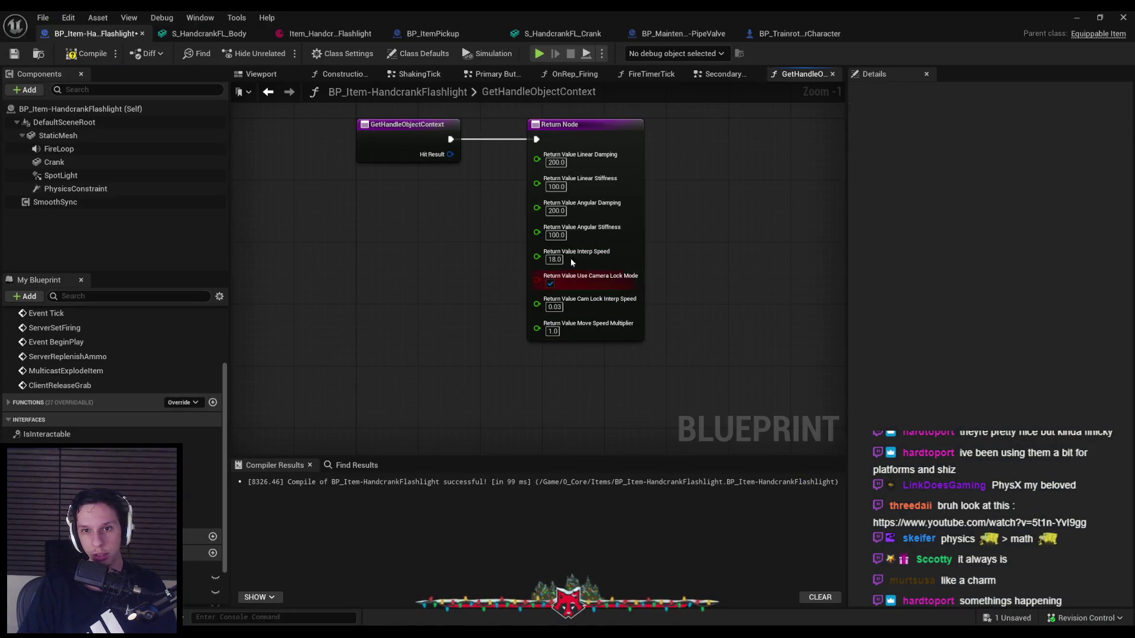
- Run a play test holding the handcrank flashlight from hotbar slot 1
left_click(1073, 19)
key("alt+p")
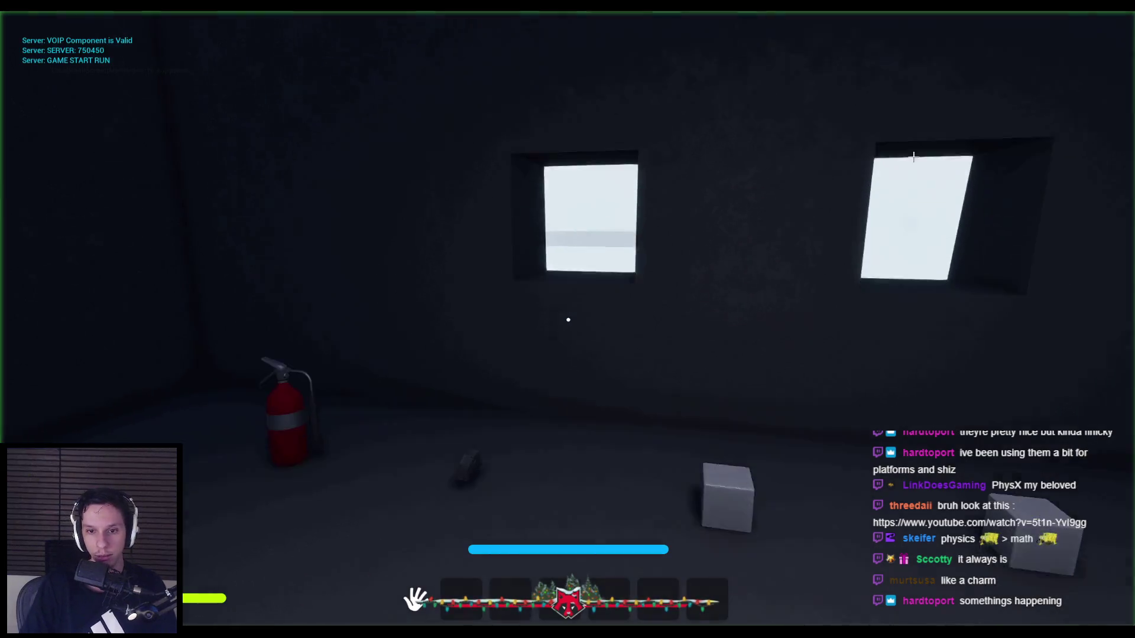
key("1")
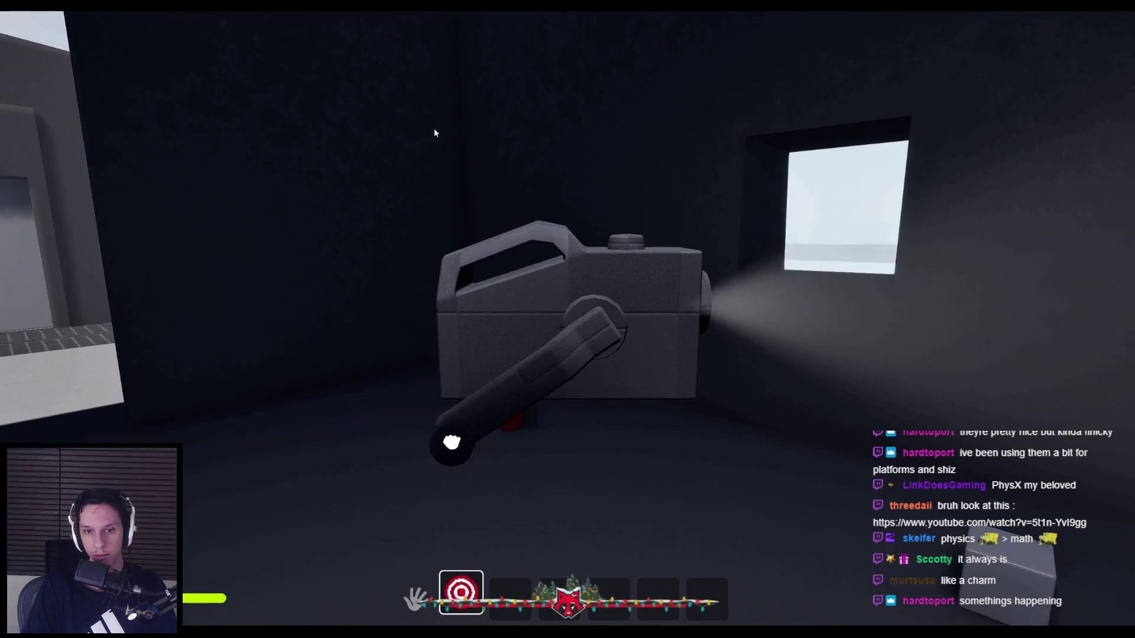
key("Escape")
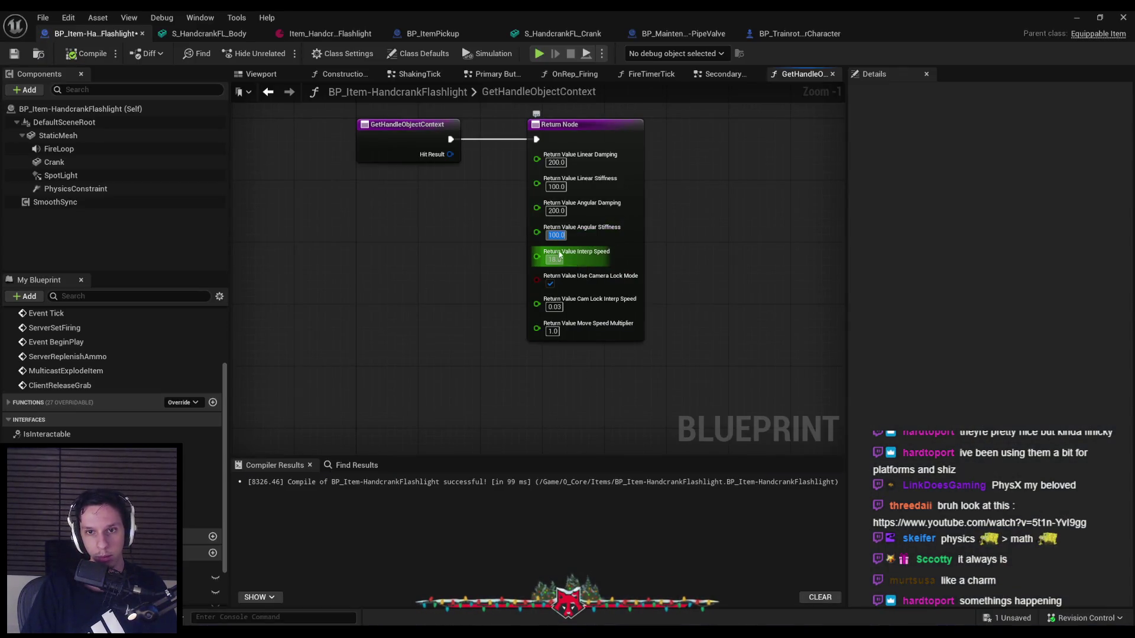
- Play again and wind the crank to recharge the flashlight
left_click(1077, 19)
key("alt+p")
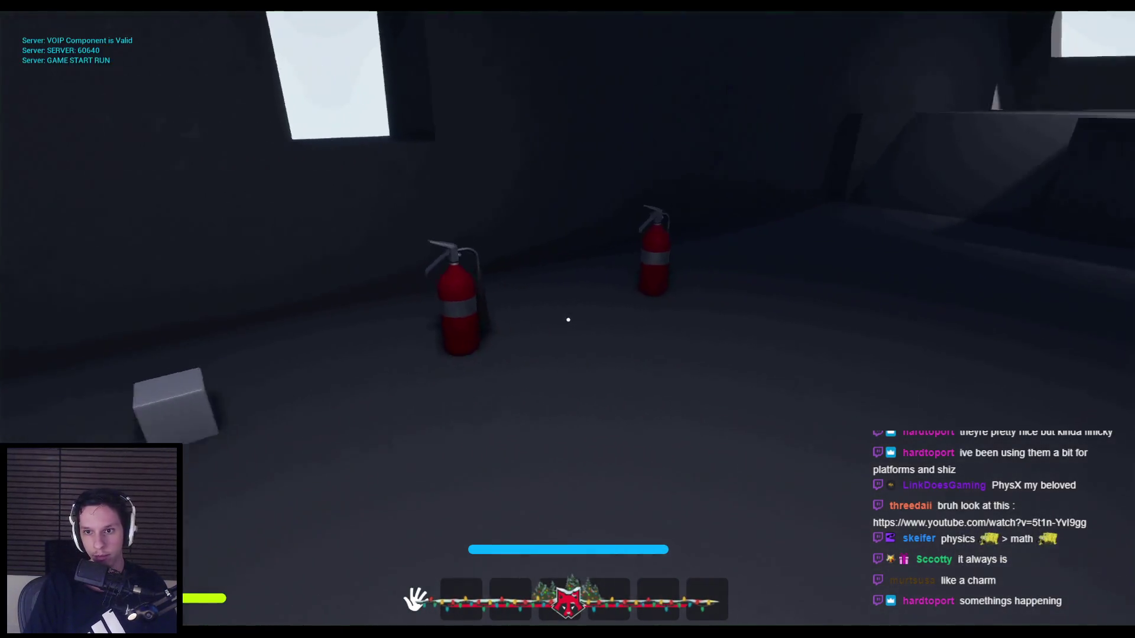
key("1")
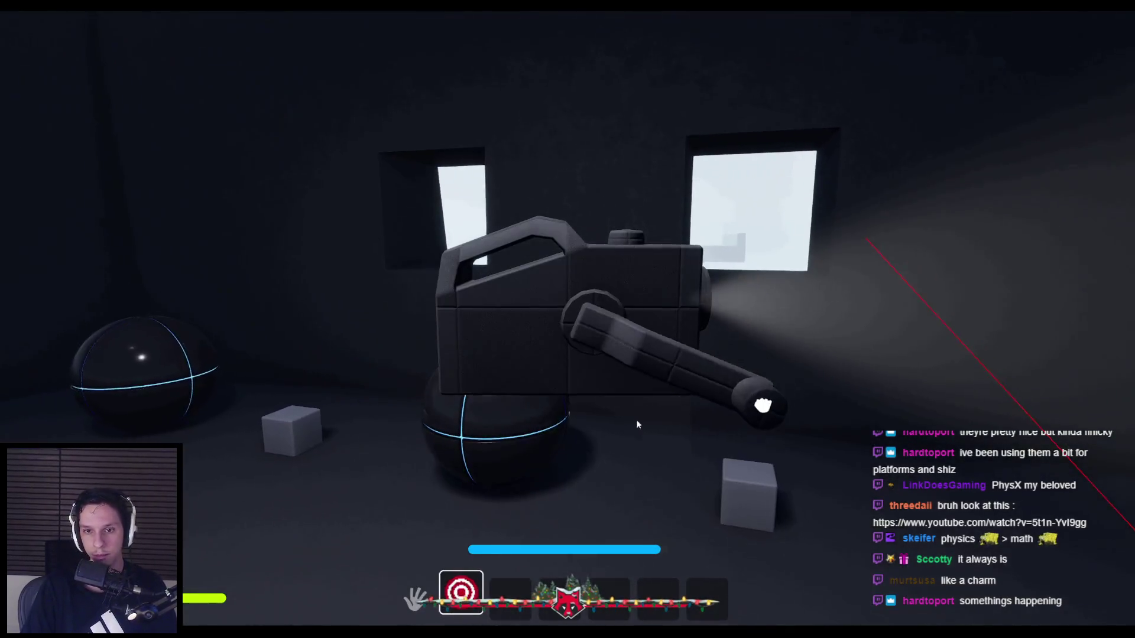
mouse_move(637, 425)
left_mouse_down()
mouse_move(221, 410)
mouse_move(357, 108)
mouse_move(822, 159)
mouse_move(671, 501)
mouse_move(483, 112)
mouse_move(827, 331)
mouse_move(322, 382)
mouse_move(951, 200)
mouse_move(431, 455)
mouse_move(922, 190)
mouse_move(488, 520)
mouse_move(379, 112)
mouse_move(866, 308)
mouse_move(754, 275)
mouse_move(1042, 282)
mouse_move(513, 560)
mouse_move(246, 286)
mouse_move(570, 319)
mouse_move(654, 486)
mouse_move(298, 168)
mouse_move(750, 423)
mouse_move(586, 556)
mouse_move(570, 316)
mouse_move(659, 370)
mouse_move(431, 355)
mouse_move(568, 319)
mouse_move(482, 444)
mouse_move(459, 398)
mouse_move(482, 158)
mouse_move(768, 242)
mouse_move(739, 477)
mouse_move(418, 293)
mouse_move(734, 183)
mouse_move(723, 440)
mouse_move(425, 375)
mouse_move(519, 144)
mouse_move(745, 190)
mouse_move(773, 360)
left_mouse_up()
key("Escape")
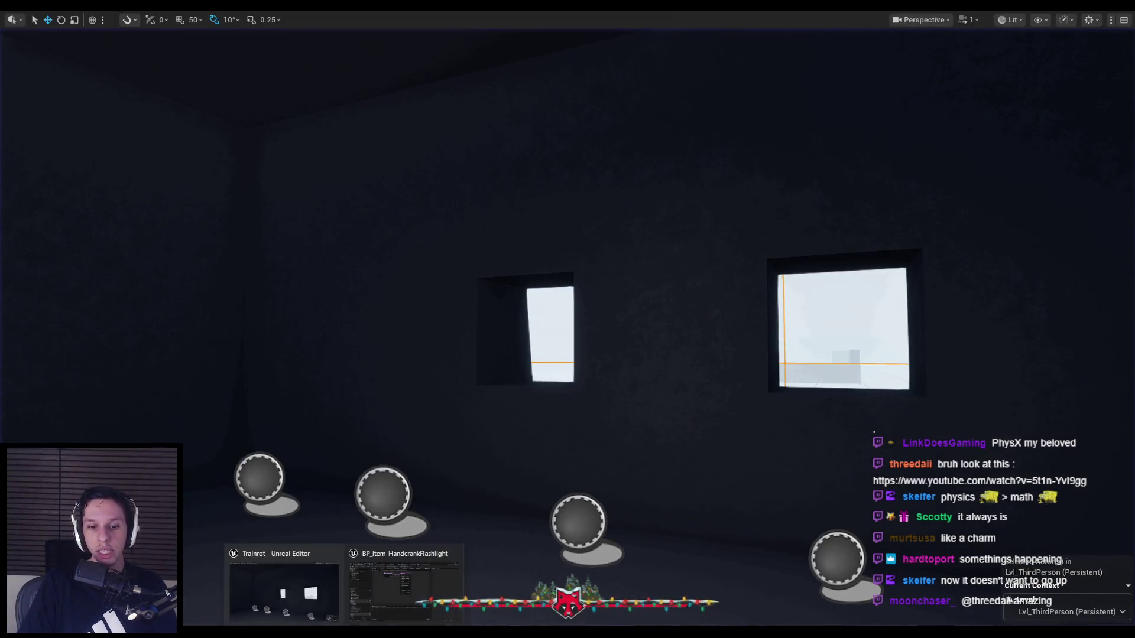
- Run another play test grabbing and rotating the crank, then return to the Blueprint editor
key("alt+Tab")
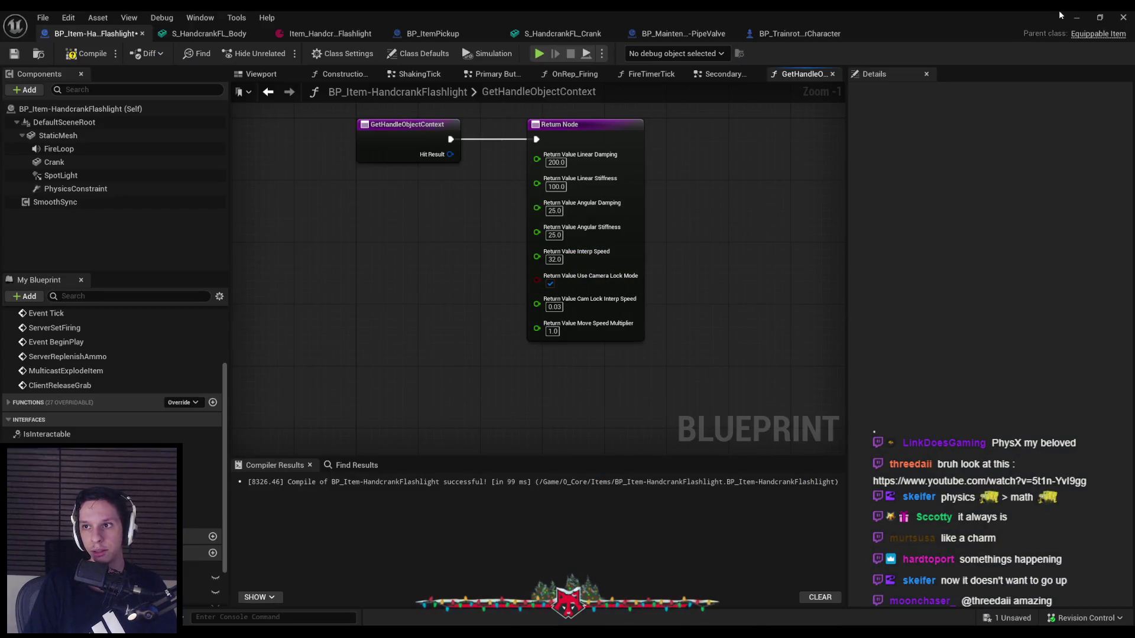
left_click(1077, 17)
key("alt+p")
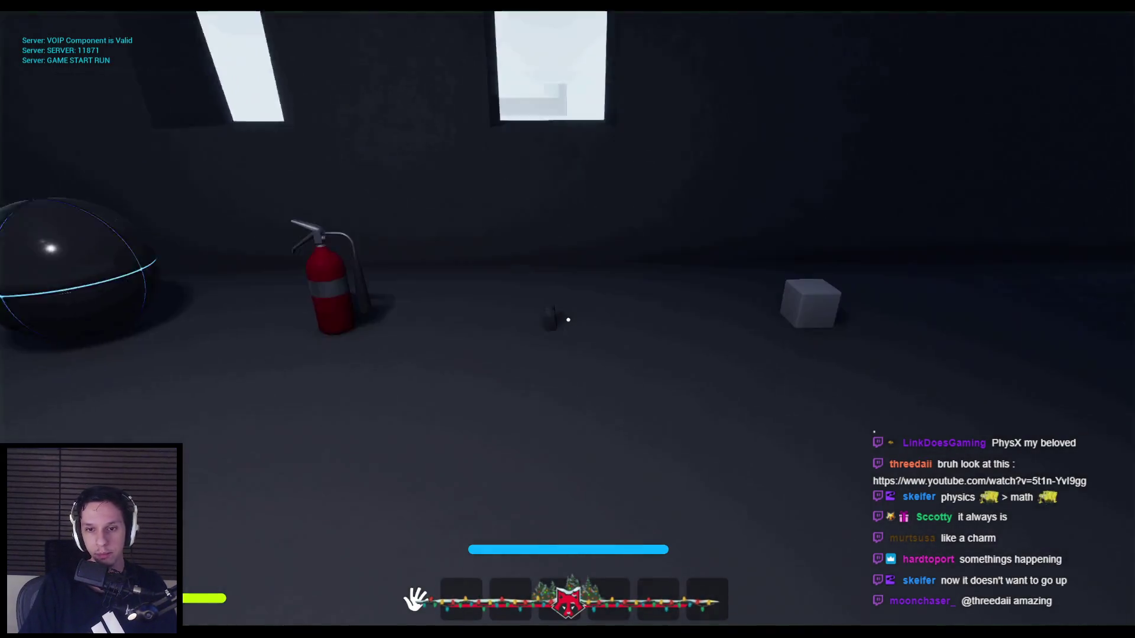
key("1")
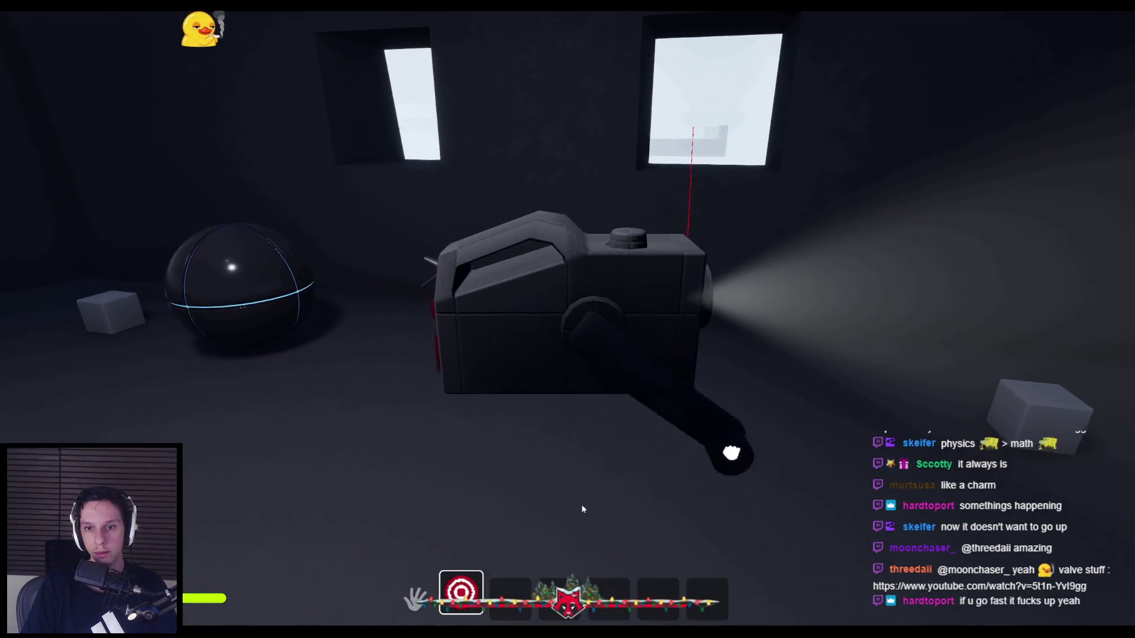
mouse_move(582, 508)
left_mouse_down()
mouse_move(570, 322)
mouse_move(427, 424)
mouse_move(621, 122)
mouse_move(702, 115)
mouse_move(874, 210)
mouse_move(896, 390)
mouse_move(934, 513)
mouse_move(838, 590)
mouse_move(887, 503)
mouse_move(1018, 377)
mouse_move(857, 485)
mouse_move(641, 538)
mouse_move(591, 414)
mouse_move(698, 400)
left_mouse_up()
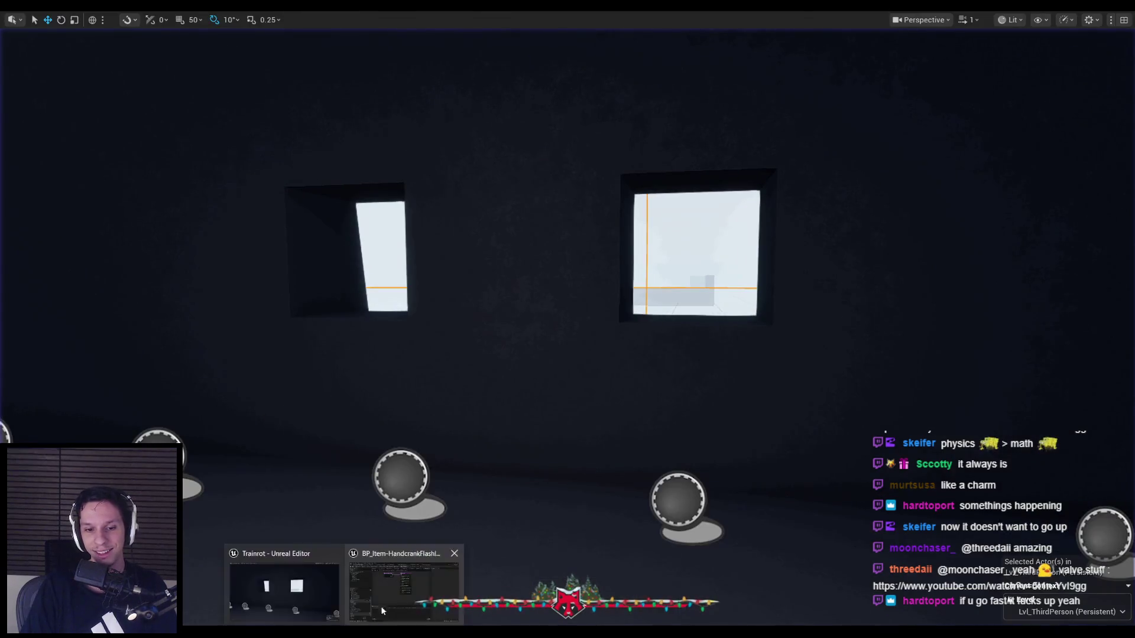
left_click(406, 582)
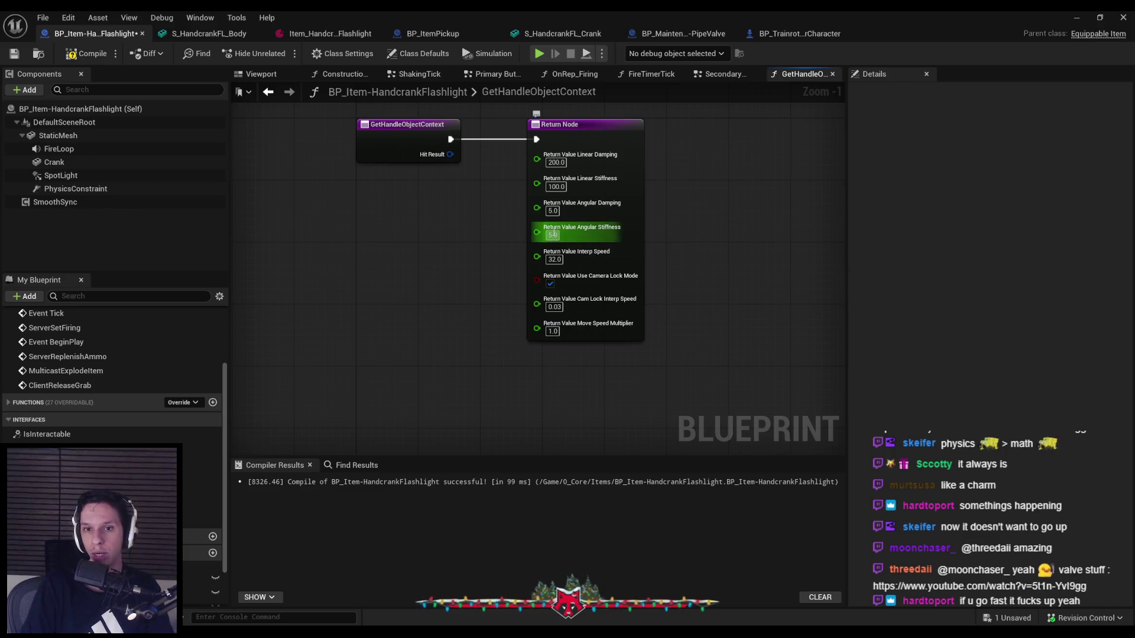
- Play-test holding the flashlight, then return to the flashlight Blueprint editor
left_click(1082, 19)
key("alt+p")
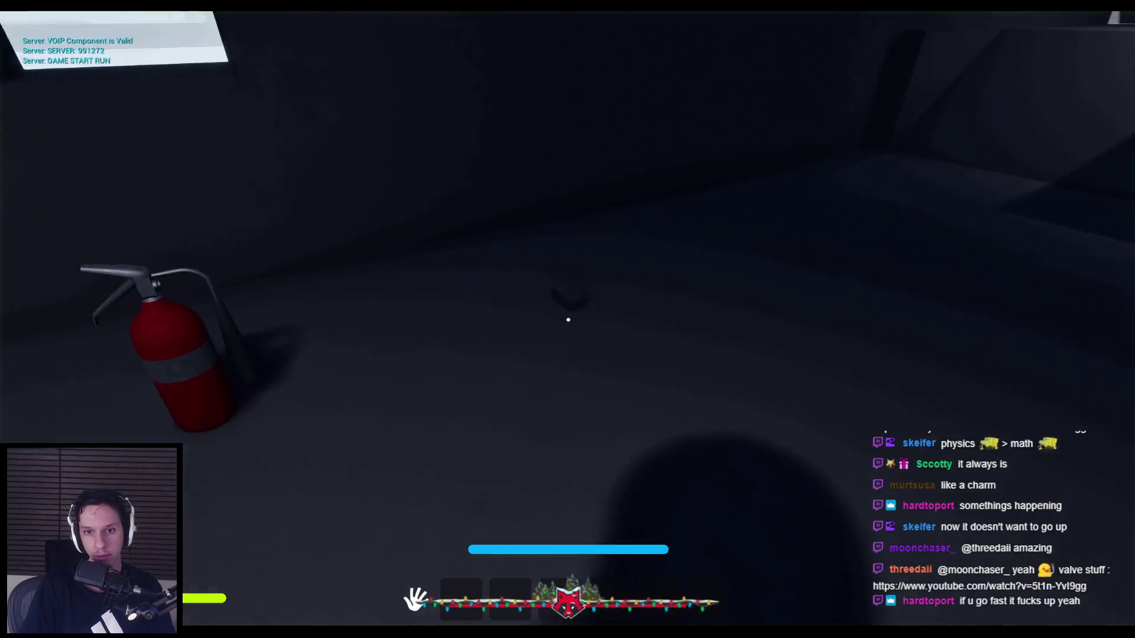
key("1")
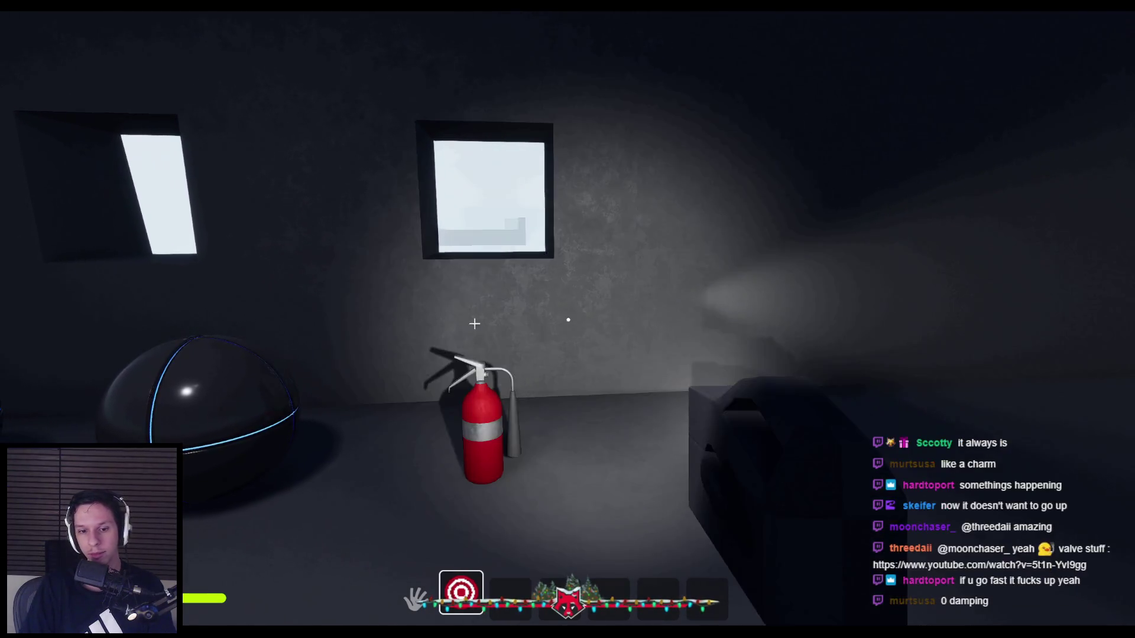
key("Escape")
left_click(394, 592)
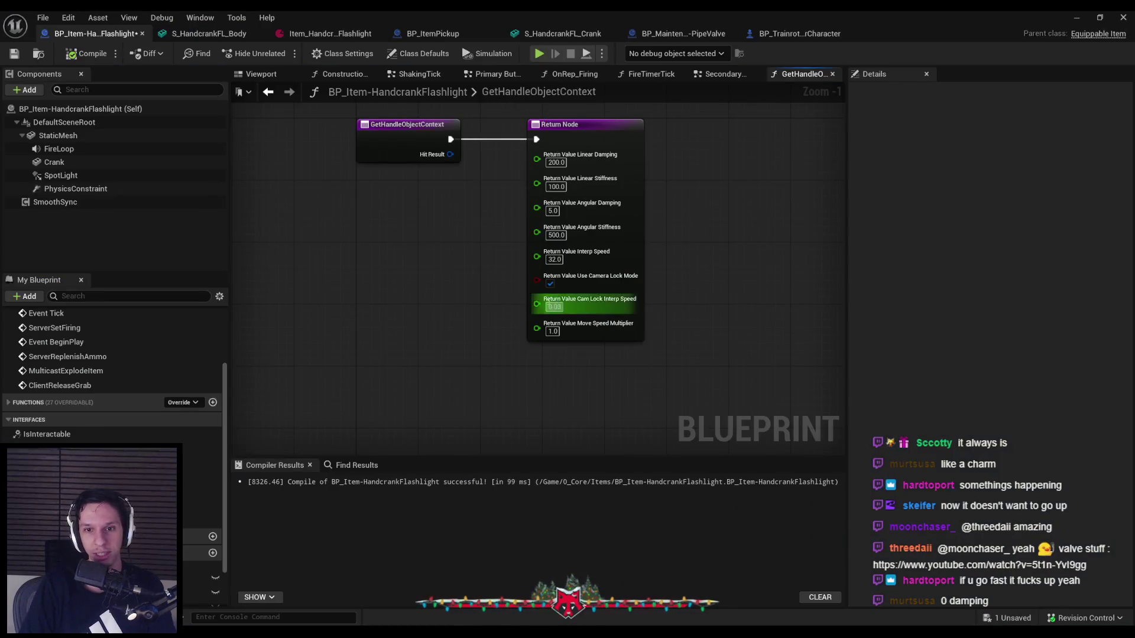
- Set angular damping to 0 and play-test swinging the crank around its pivot
type("0")
key("Return")
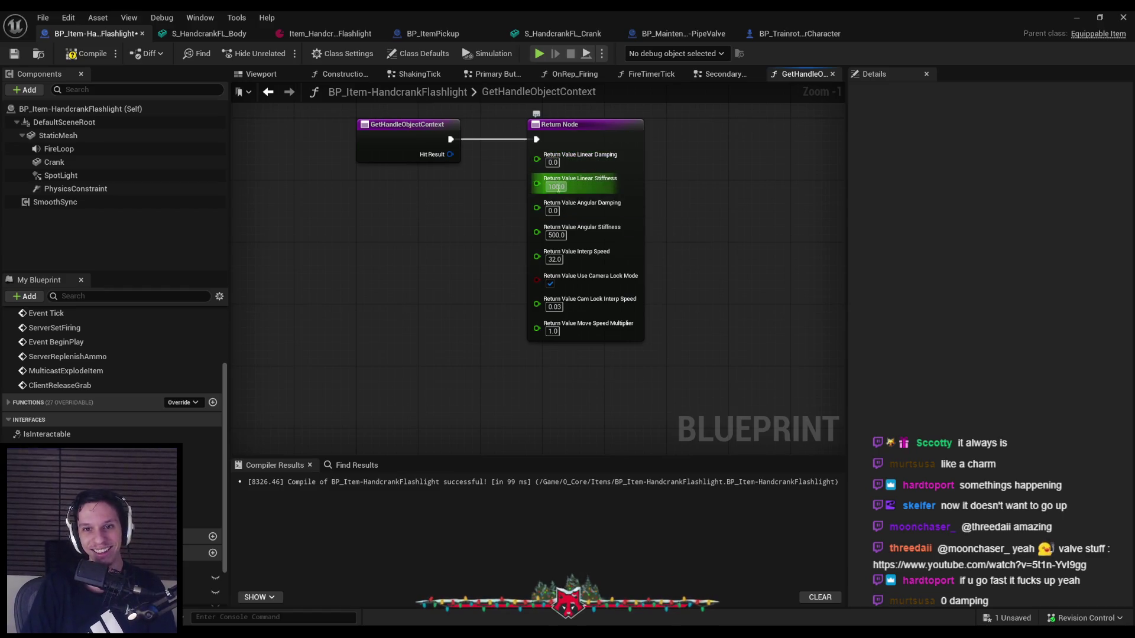
left_click(1078, 17)
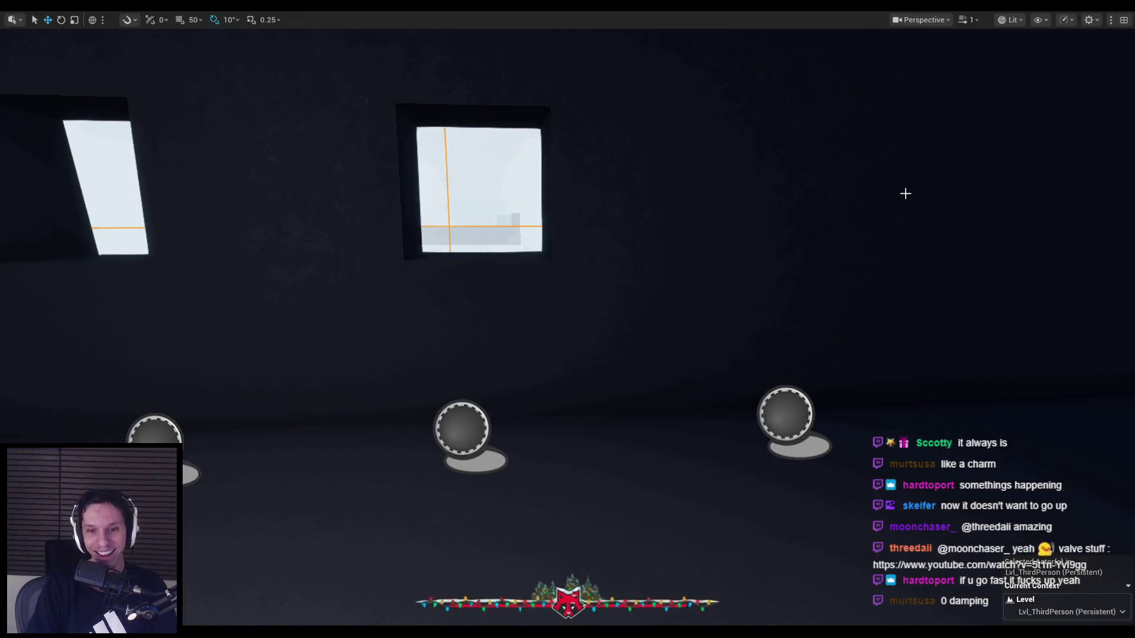
key("alt+p")
mouse_move(538, 476)
left_mouse_down()
mouse_move(413, 178)
mouse_move(613, 101)
mouse_move(684, 481)
mouse_move(514, 486)
mouse_move(406, 335)
mouse_move(512, 185)
mouse_move(709, 183)
mouse_move(725, 384)
mouse_move(664, 481)
mouse_move(485, 462)
mouse_move(415, 307)
mouse_move(532, 144)
mouse_move(735, 195)
mouse_move(775, 371)
mouse_move(647, 495)
mouse_move(773, 375)
mouse_move(759, 242)
mouse_move(677, 165)
mouse_move(542, 158)
mouse_move(451, 228)
mouse_move(413, 355)
mouse_move(471, 458)
mouse_move(577, 502)
mouse_move(673, 471)
left_mouse_up()
key("Escape")
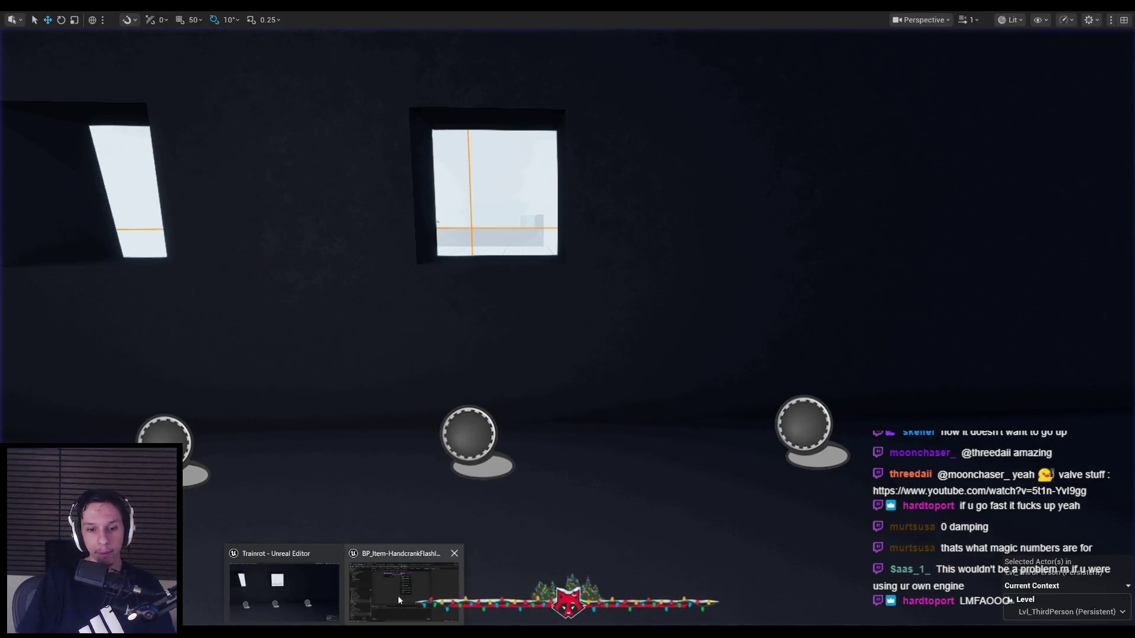
left_click(385, 602)
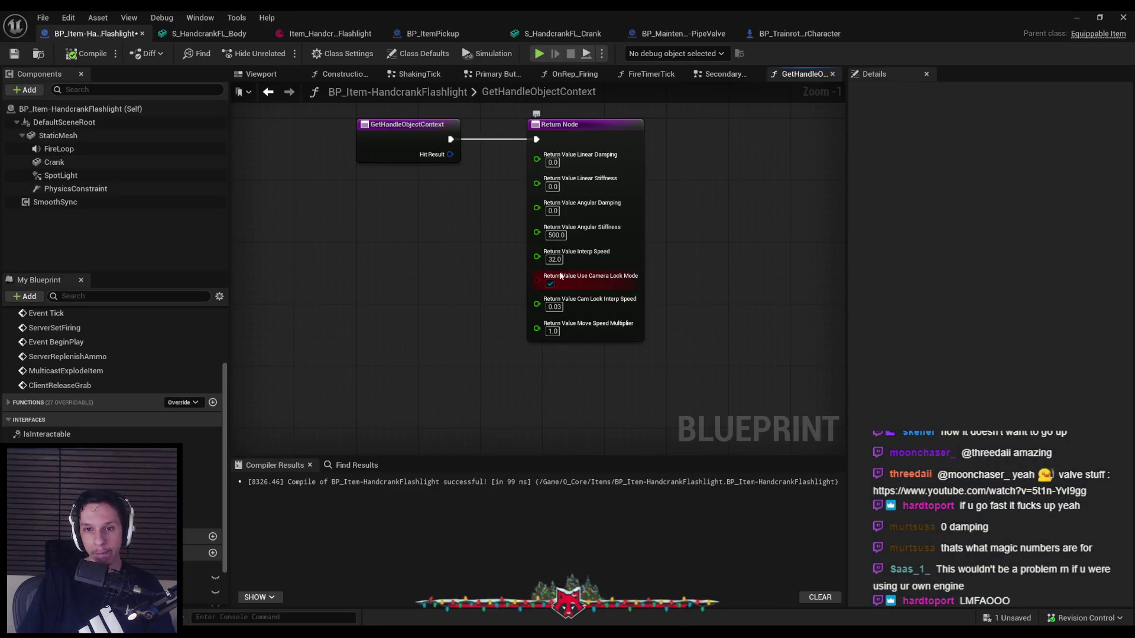
- Edit the Linear Stiffness value, then play-test, detaching with F8 to inspect the flashlight
type("1")
left_click(552, 186)
type("1")
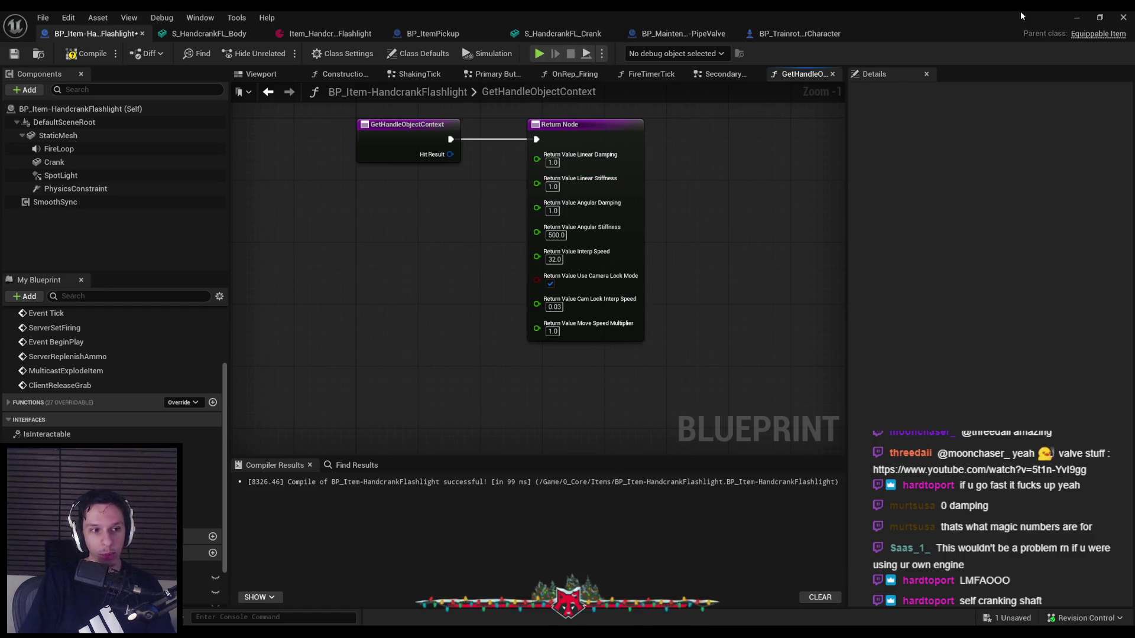
left_click(1077, 18)
key("alt+p")
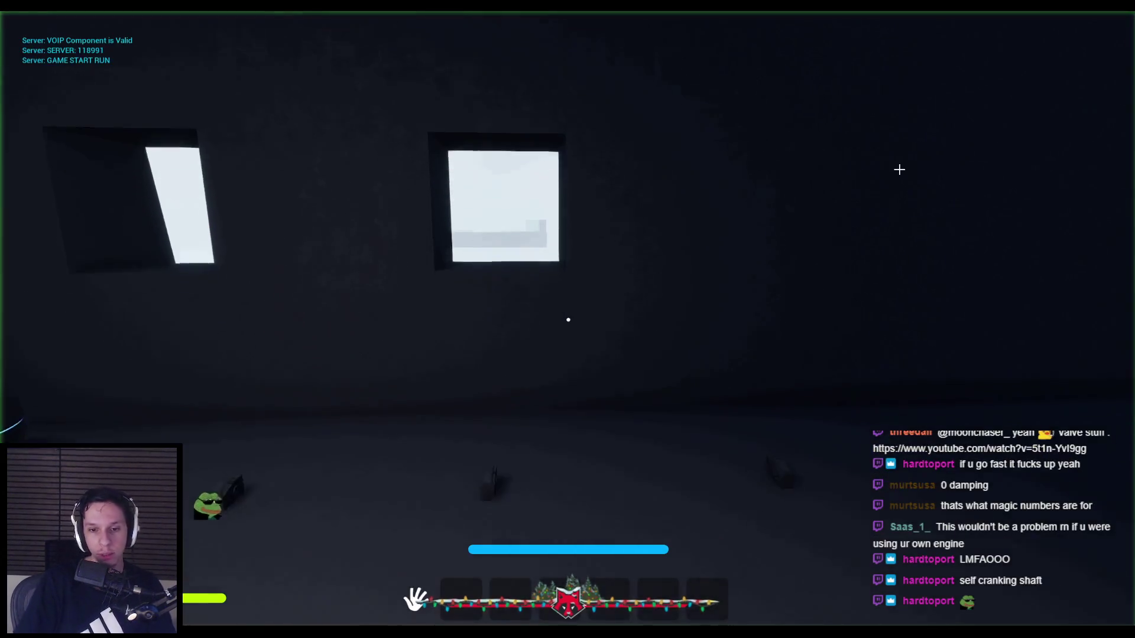
key("F8")
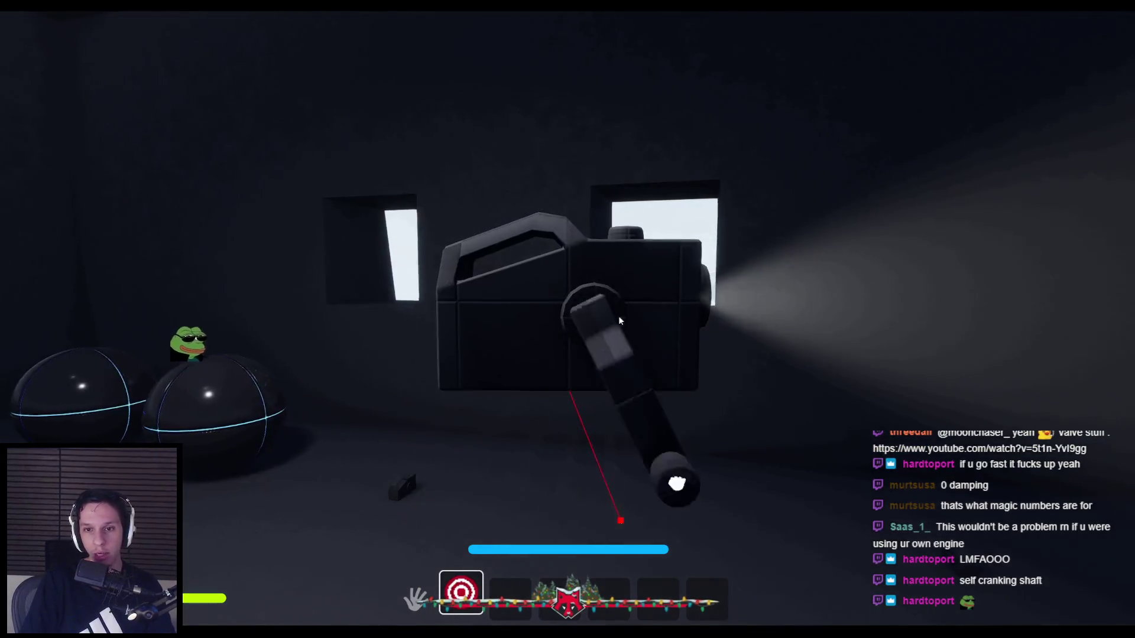
key("F8")
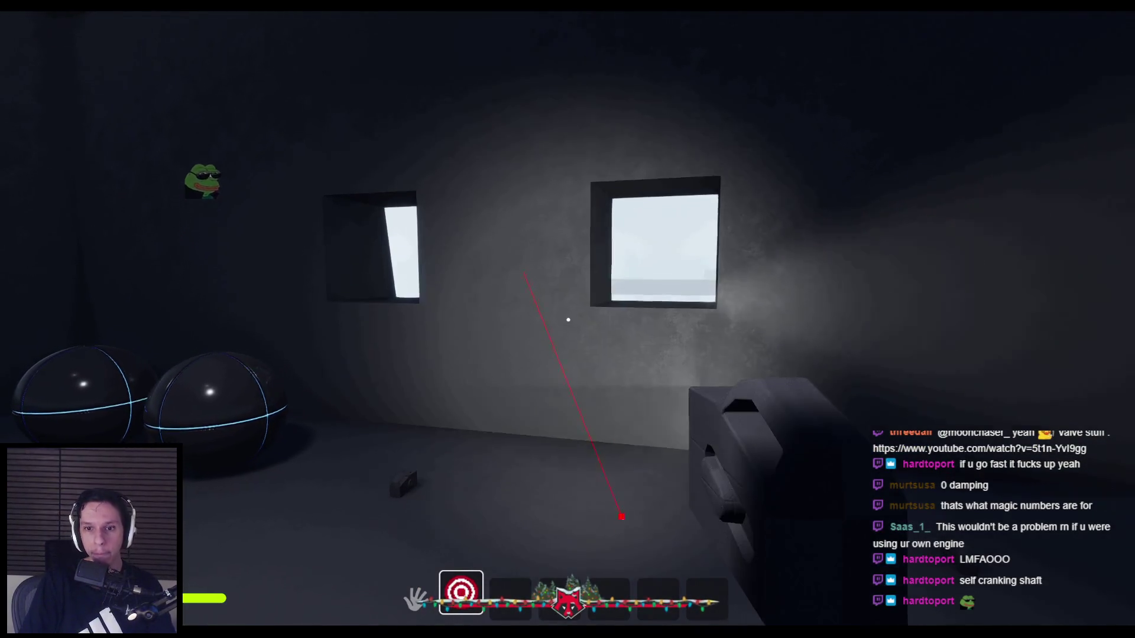
key("Escape")
left_click(414, 568)
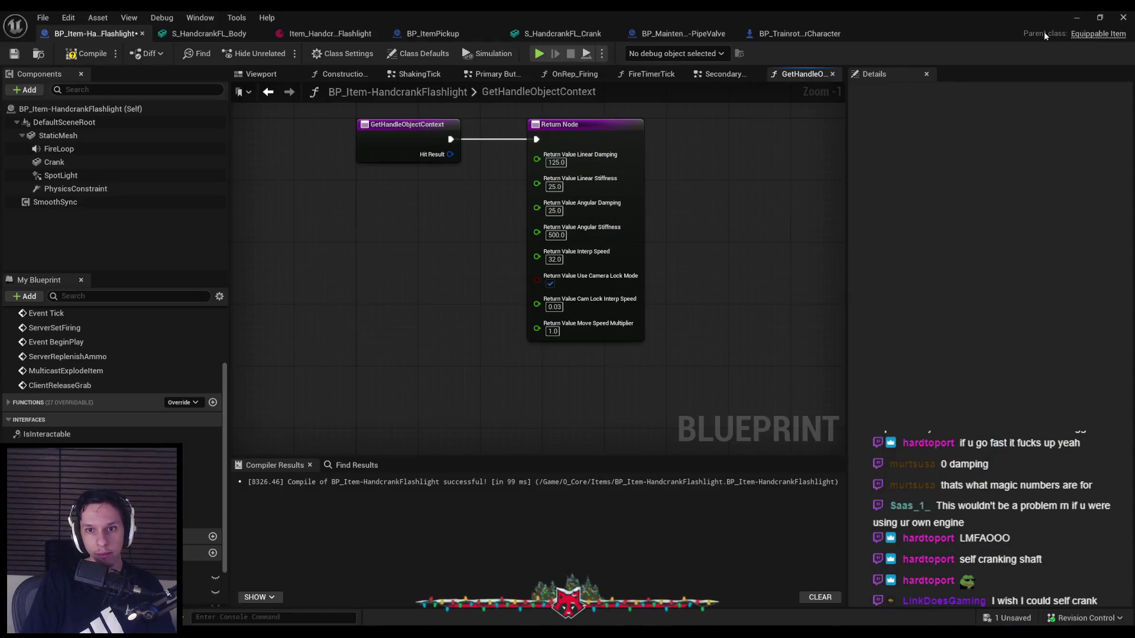
- Play-test again, equipping the flashlight and turning the crank to point down
left_click(1076, 17)
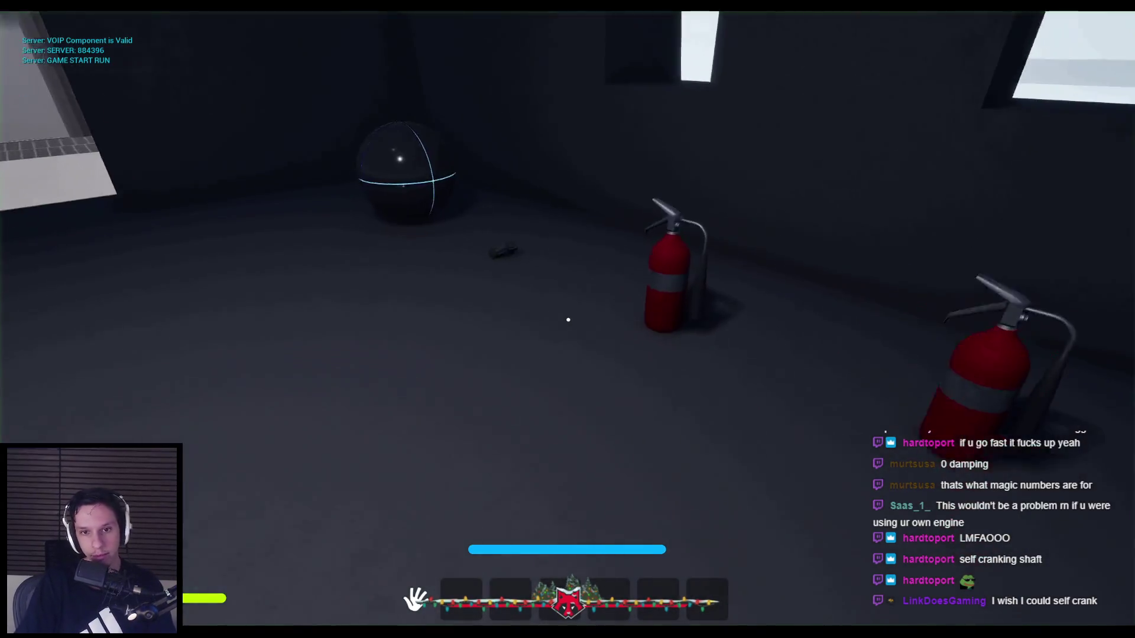
key("1")
mouse_move(760, 408)
left_mouse_down()
mouse_move(697, 476)
mouse_move(407, 489)
mouse_move(420, 41)
mouse_move(1031, 187)
mouse_move(828, 384)
mouse_move(487, 153)
mouse_move(357, 534)
mouse_move(727, 463)
mouse_move(757, 406)
mouse_move(690, 480)
mouse_move(567, 504)
mouse_move(456, 223)
left_mouse_up()
key("Escape")
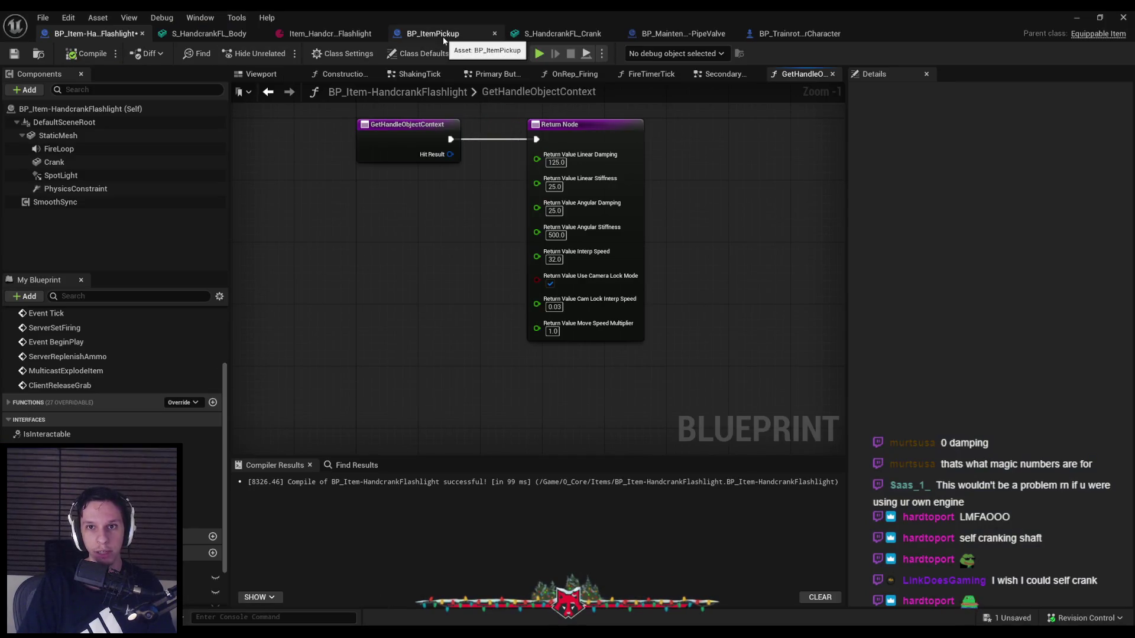
- Switch across the open Blueprint tabs to BP_ItemPickup's EventGraph
left_click(638, 33)
left_click(811, 38)
left_click(432, 33)
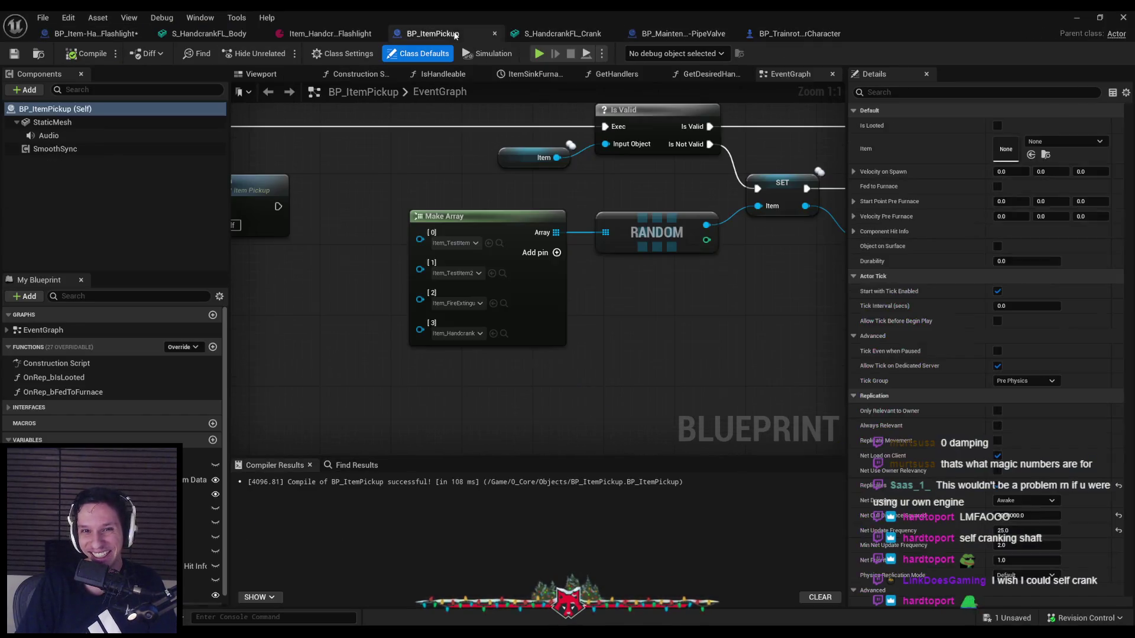
- Open BP_TrainrotPlayerCharacter's SetItemDraggingState function and compile the player character Blueprint
left_click(681, 34)
left_click(747, 34)
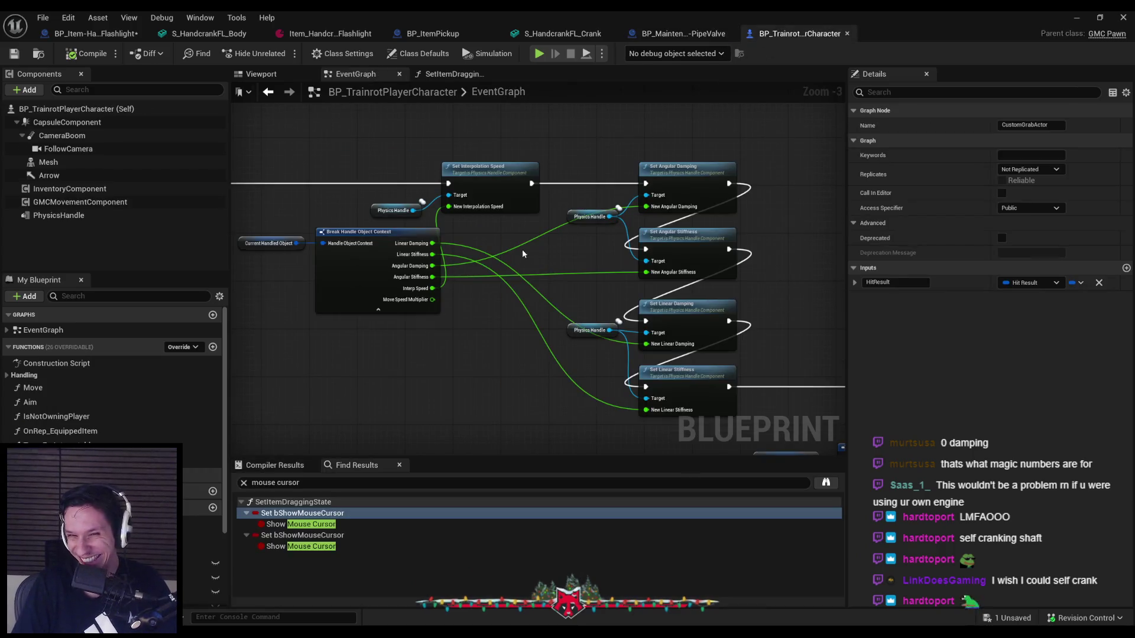
scroll(528, 254, "down", 2)
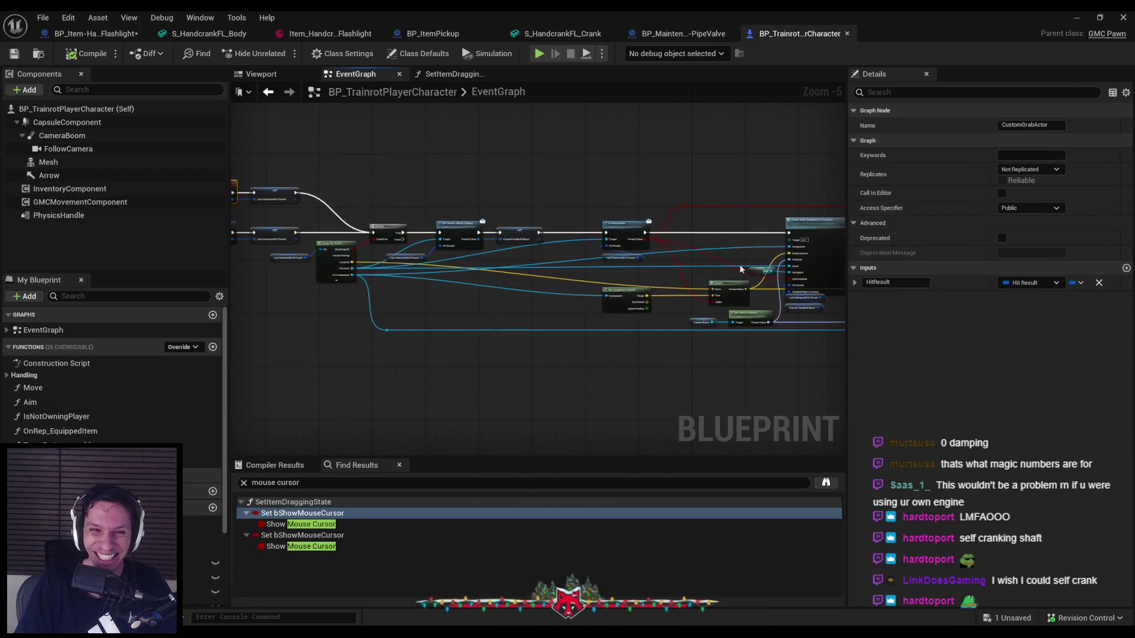
double_click(498, 286)
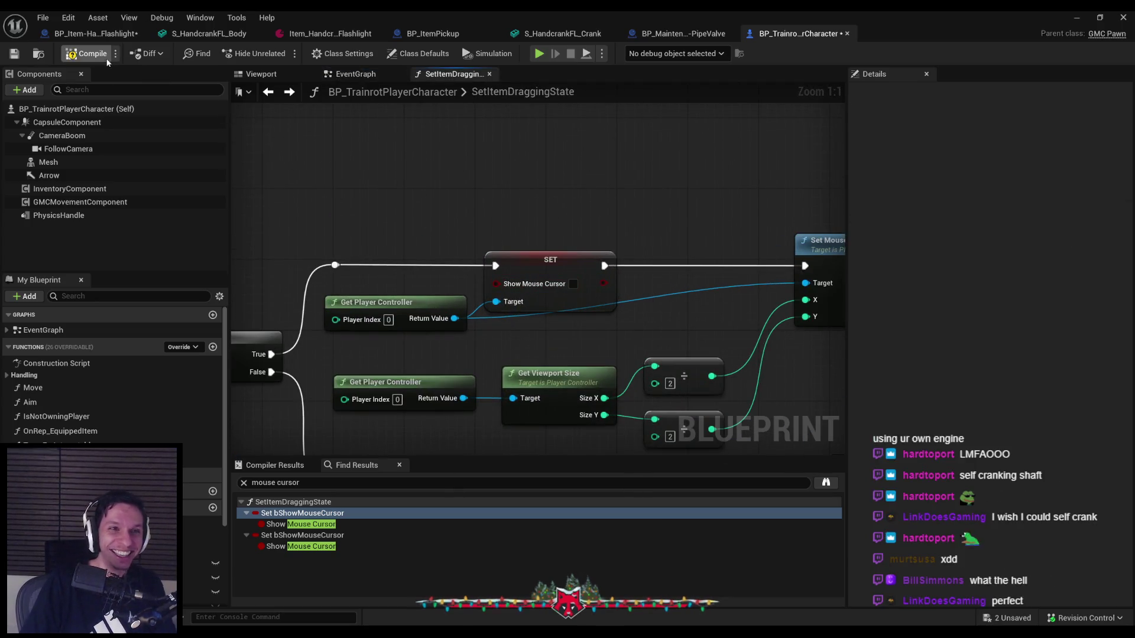
left_click(15, 54)
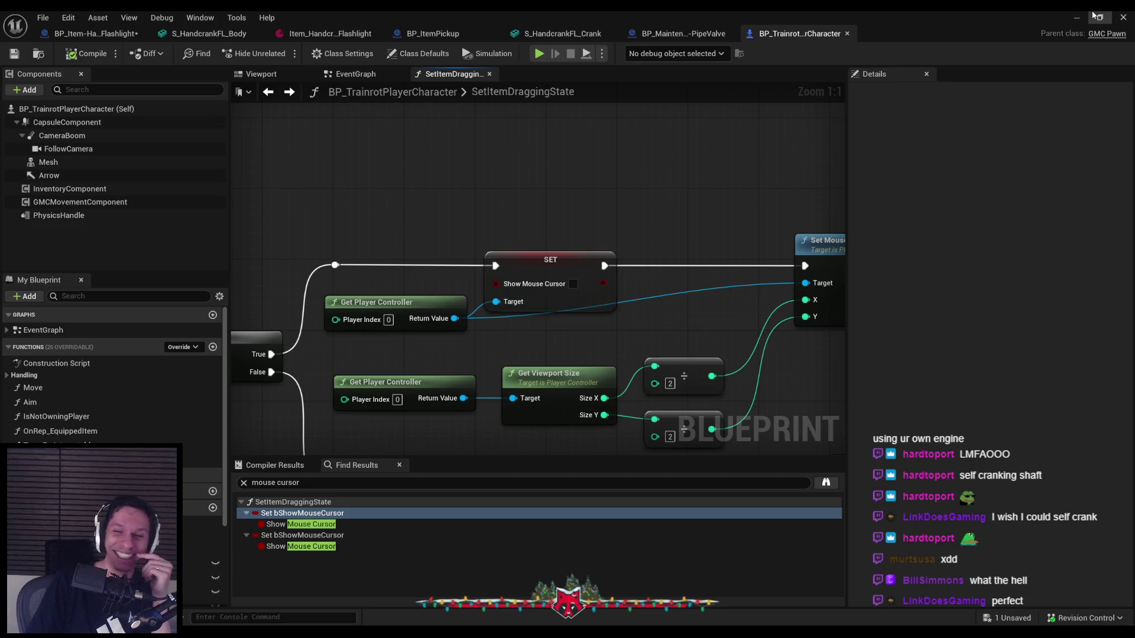
left_click(1076, 17)
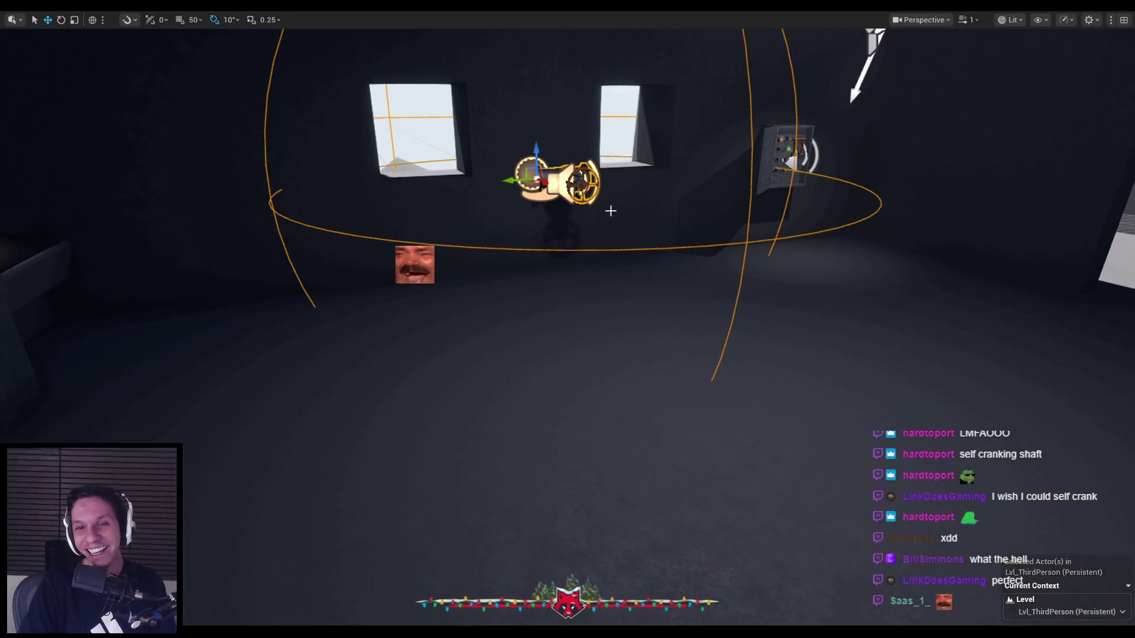
- Play-test with the flashlight from slot 1, spinning its crank a full turn
key("alt+p")
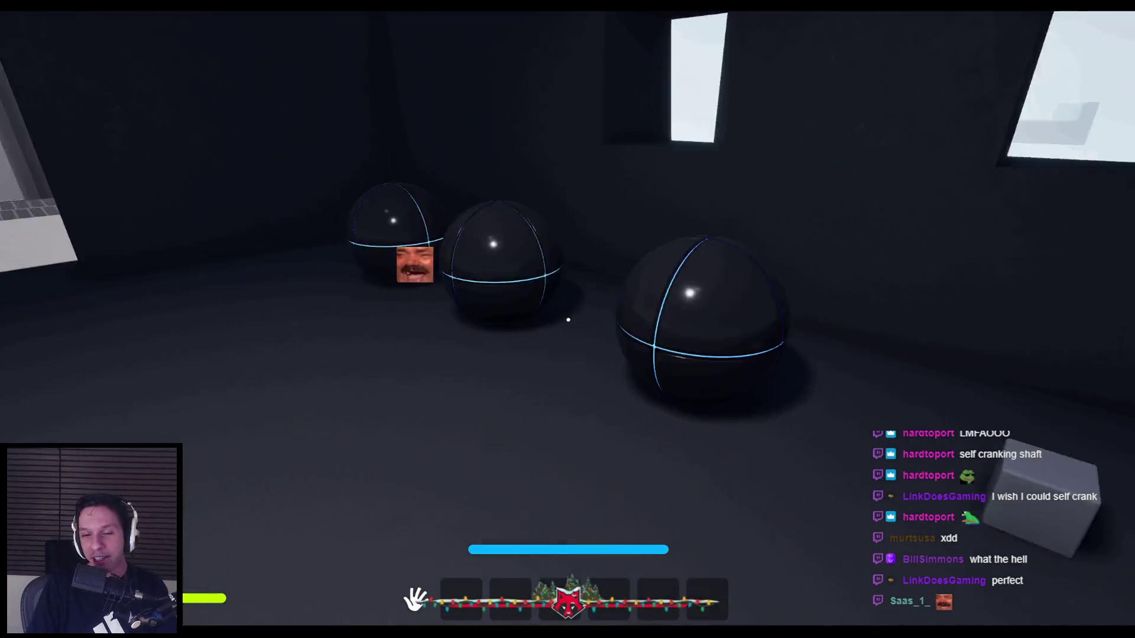
key("Escape")
key("alt+p")
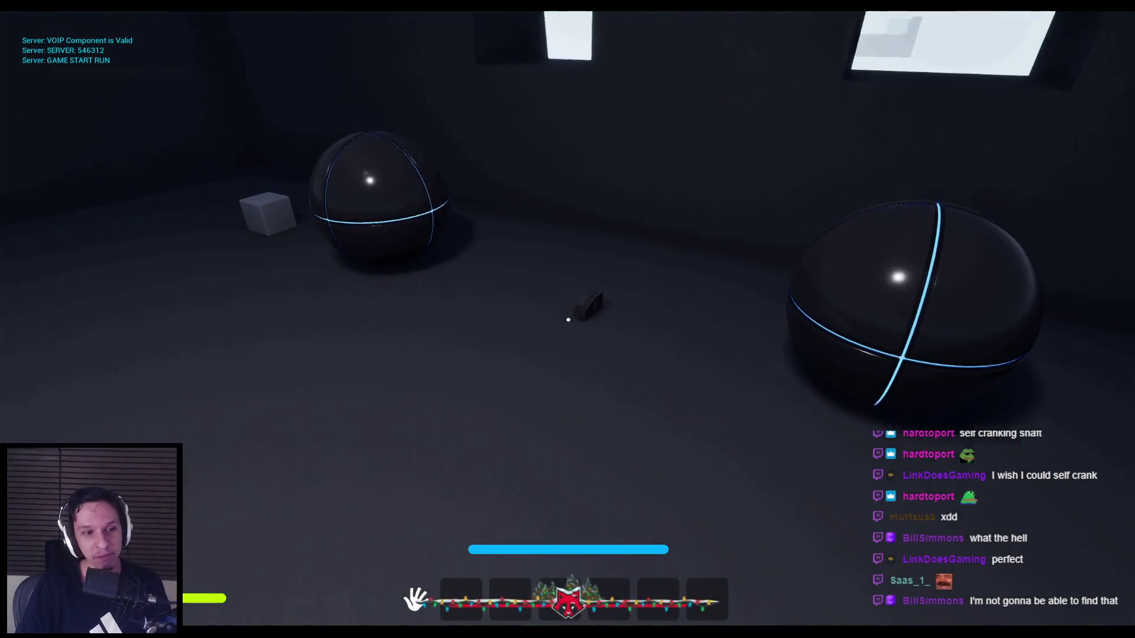
key("1")
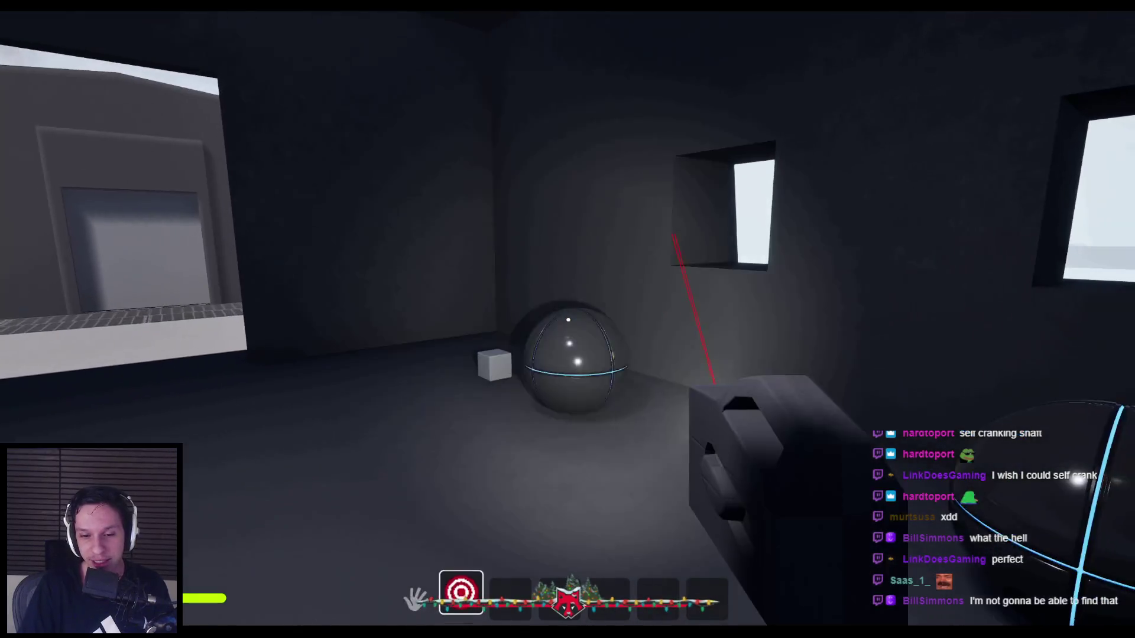
mouse_move(456, 393)
left_mouse_down()
mouse_move(646, 121)
mouse_move(770, 246)
mouse_move(445, 211)
mouse_move(420, 380)
mouse_move(593, 499)
mouse_move(732, 439)
mouse_move(778, 273)
mouse_move(699, 162)
mouse_move(580, 117)
mouse_move(465, 187)
mouse_move(473, 436)
mouse_move(683, 464)
mouse_move(778, 246)
mouse_move(581, 128)
mouse_move(772, 375)
left_mouse_up()
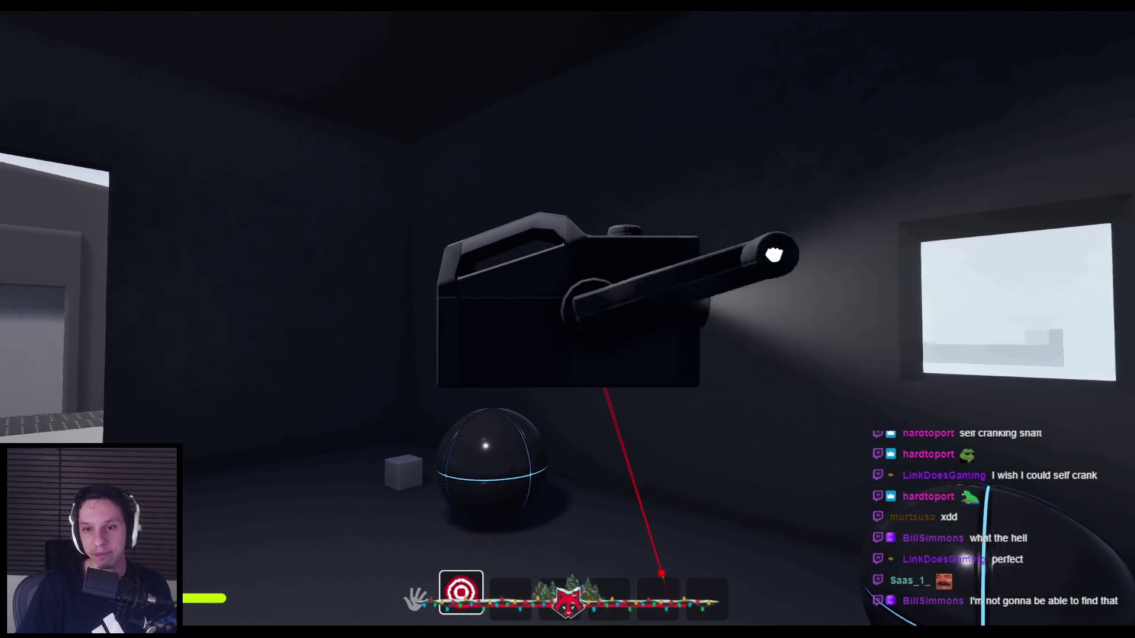
mouse_move(771, 246)
left_mouse_down()
mouse_move(540, 487)
mouse_move(608, 471)
mouse_move(772, 349)
mouse_move(770, 244)
mouse_move(696, 165)
mouse_move(628, 136)
left_mouse_up()
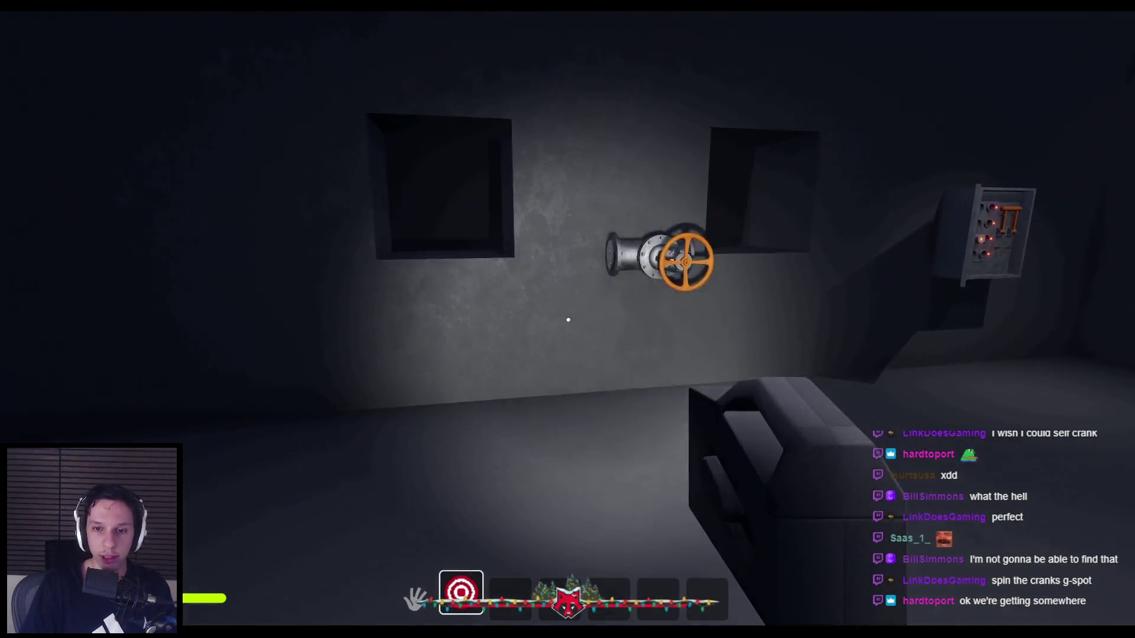
- Turn the orange valve wheel about 45°, spin the crank again, then save all Blueprints
key("w")
mouse_move(567, 320)
left_mouse_down()
mouse_move(646, 443)
mouse_move(567, 320)
mouse_move(640, 360)
mouse_move(626, 329)
mouse_move(520, 307)
mouse_move(579, 435)
mouse_move(649, 380)
mouse_move(578, 299)
mouse_move(481, 314)
mouse_move(511, 430)
left_mouse_up()
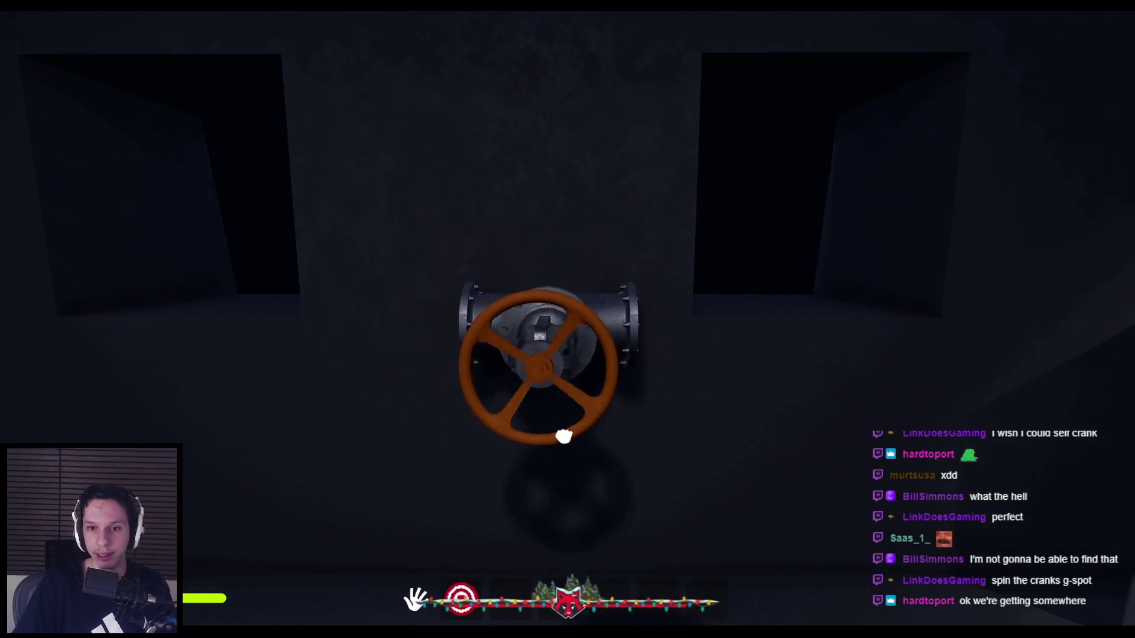
mouse_move(746, 425)
left_mouse_down()
mouse_move(555, 126)
mouse_move(456, 183)
mouse_move(645, 487)
mouse_move(583, 496)
mouse_move(445, 218)
mouse_move(537, 484)
left_mouse_up()
key("Escape")
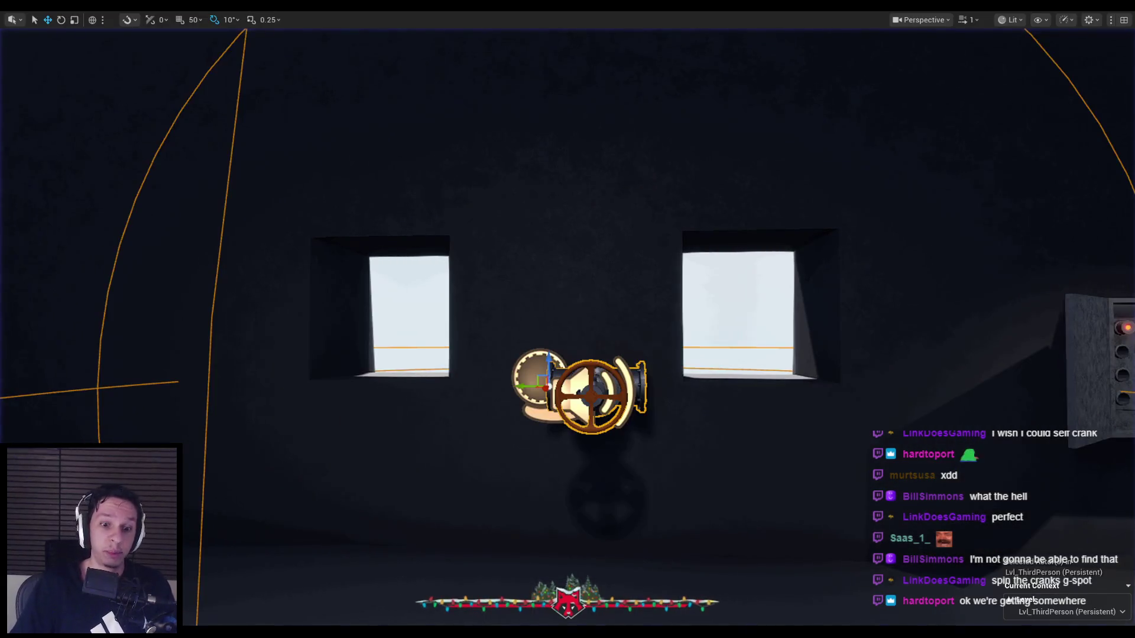
key("ctrl+shift+s")
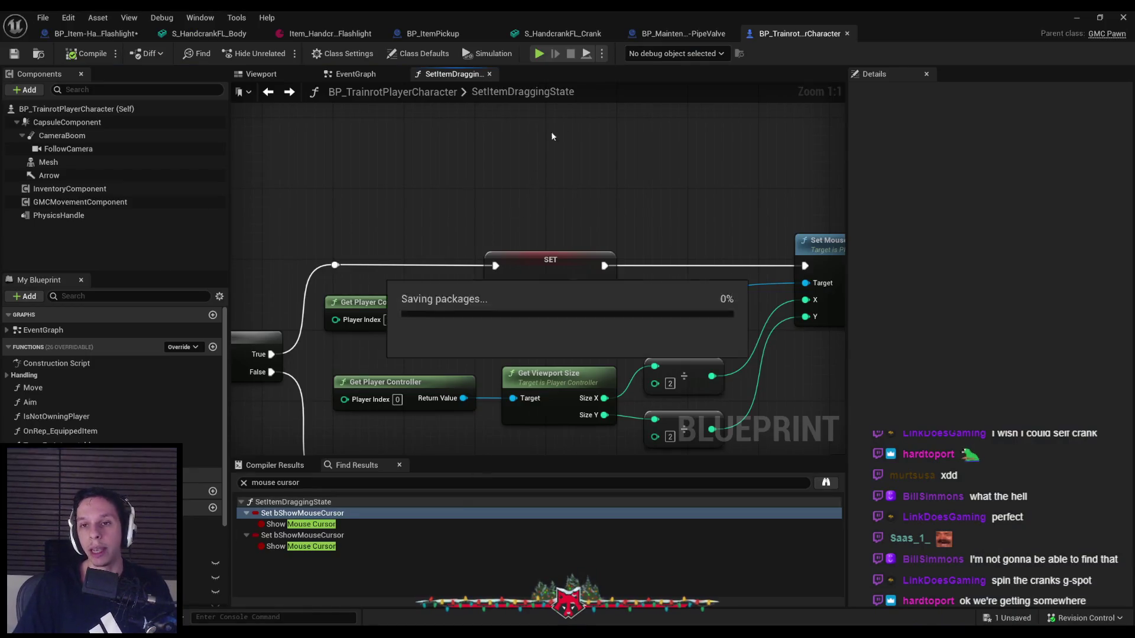
- Start a play session in the level and equip the flashlight from hotbar slot 1
left_click(111, 35)
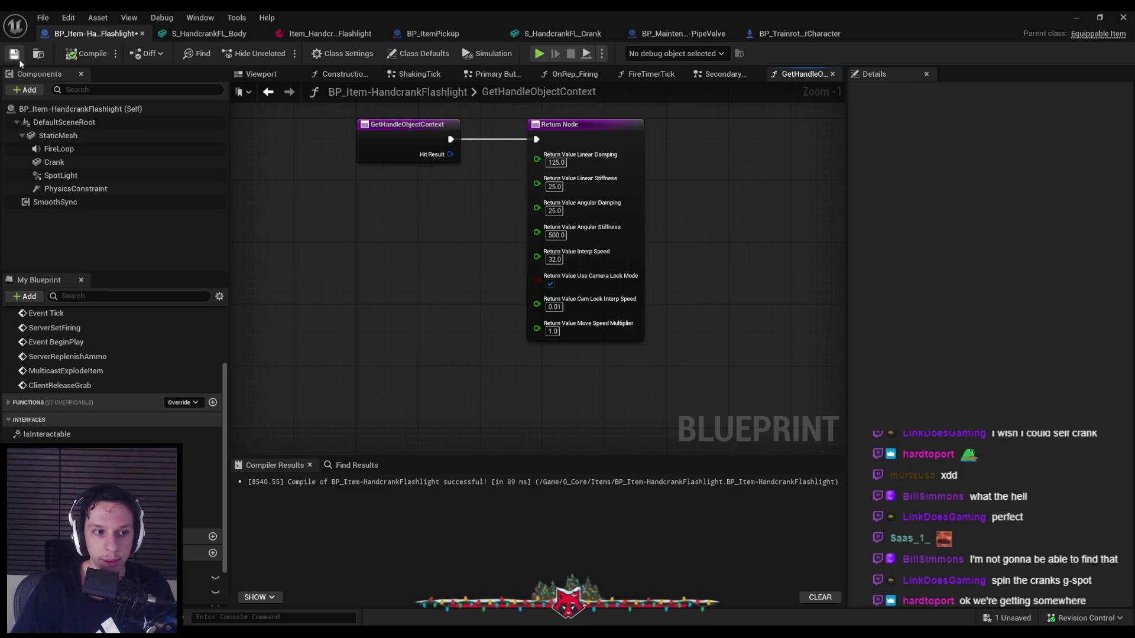
left_click(1068, 22)
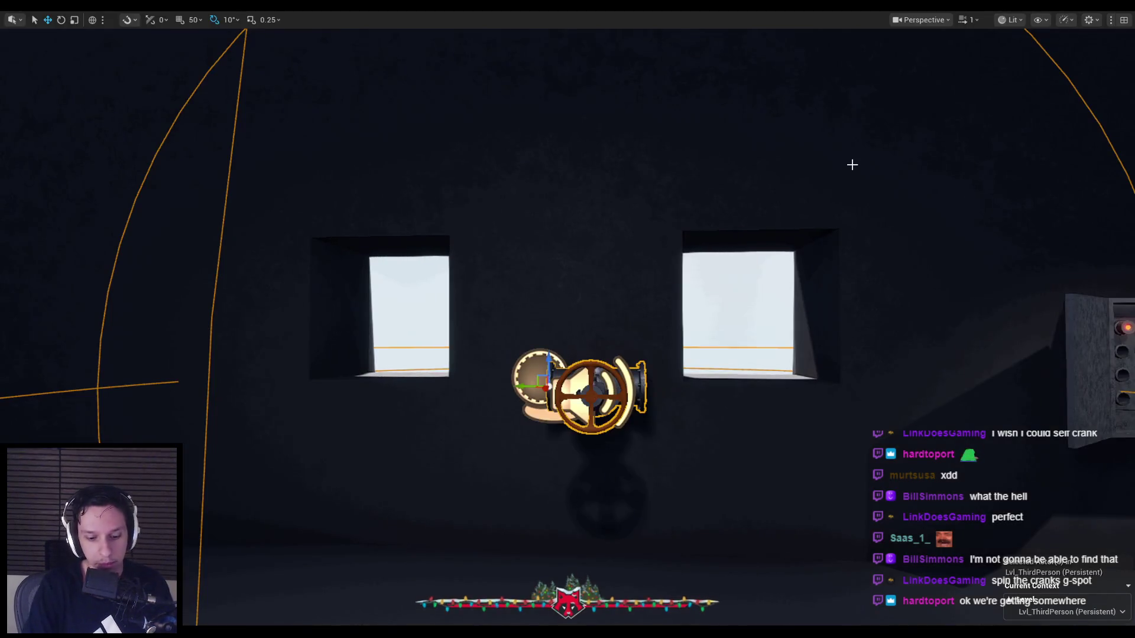
key("alt+p")
key("F8")
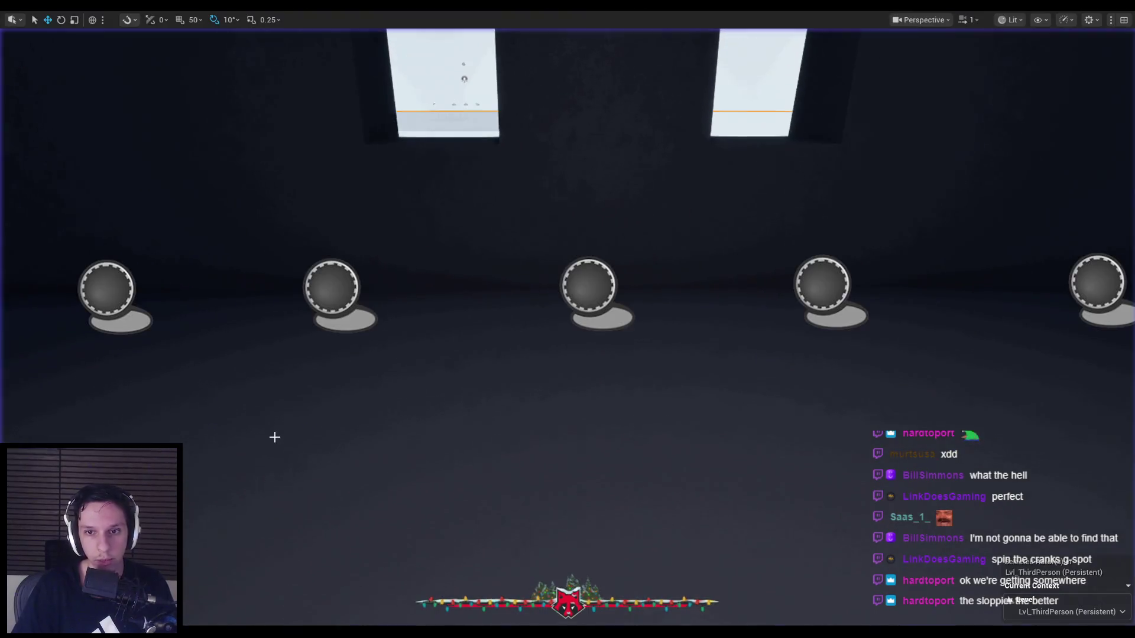
key("F8")
key("F8")
key("F8")
key("1")
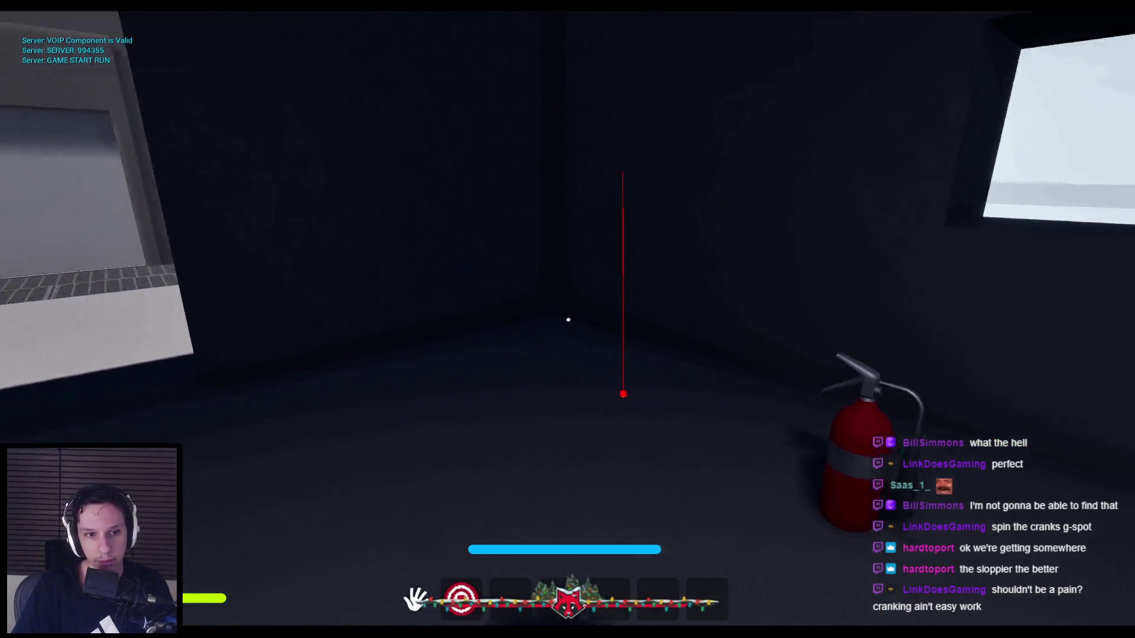
key("s")
- Spin the crank through up, left, down and right positions, then stop play
mouse_move(506, 167)
left_mouse_down()
mouse_move(759, 245)
mouse_move(468, 183)
mouse_move(597, 570)
mouse_move(758, 412)
left_mouse_up()
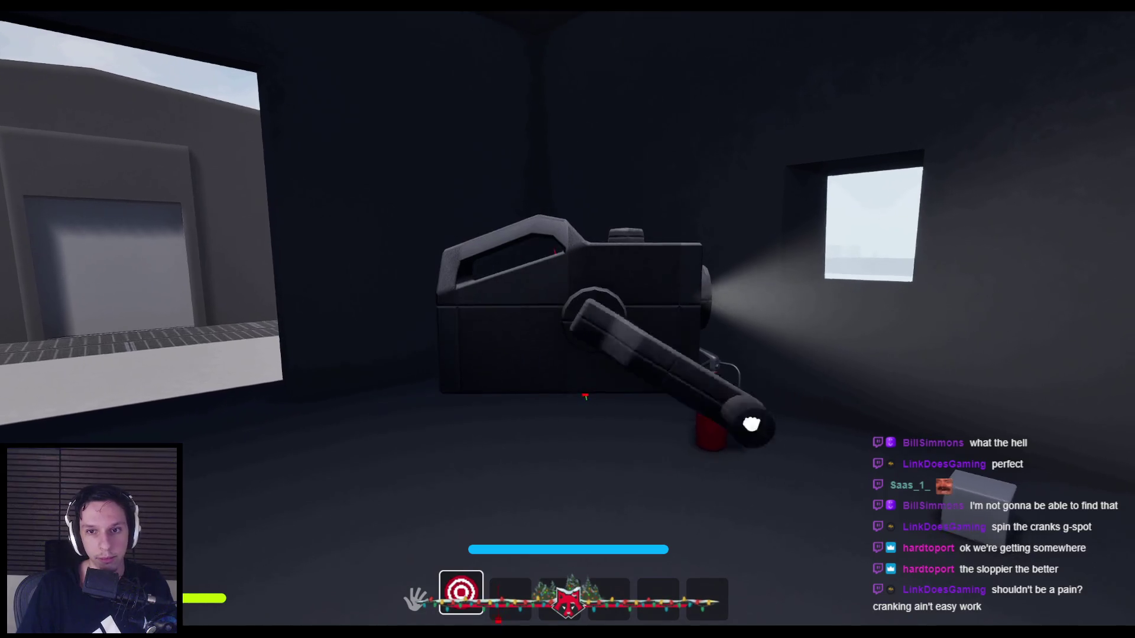
left_click_drag(782, 306, 674, 165)
left_click_drag(415, 311, 474, 457)
left_click_drag(686, 477, 428, 391)
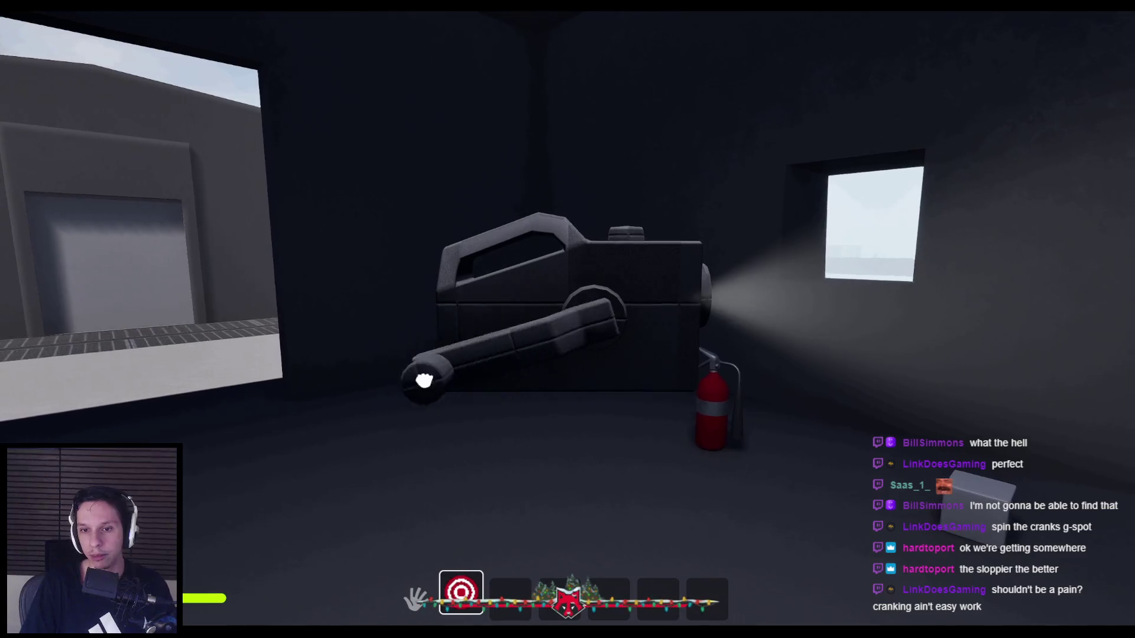
mouse_move(415, 322)
left_mouse_down()
mouse_move(456, 438)
mouse_move(615, 504)
left_mouse_up()
left_click_drag(426, 262, 721, 188)
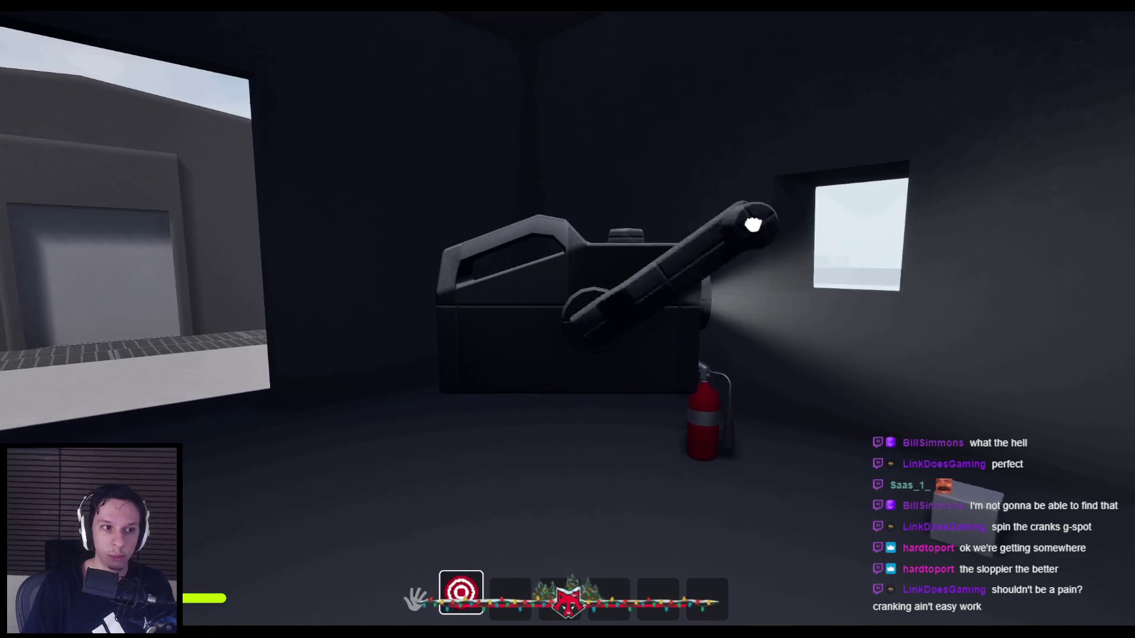
mouse_move(415, 329)
left_mouse_down()
mouse_move(740, 431)
mouse_move(561, 146)
mouse_move(592, 140)
left_mouse_up()
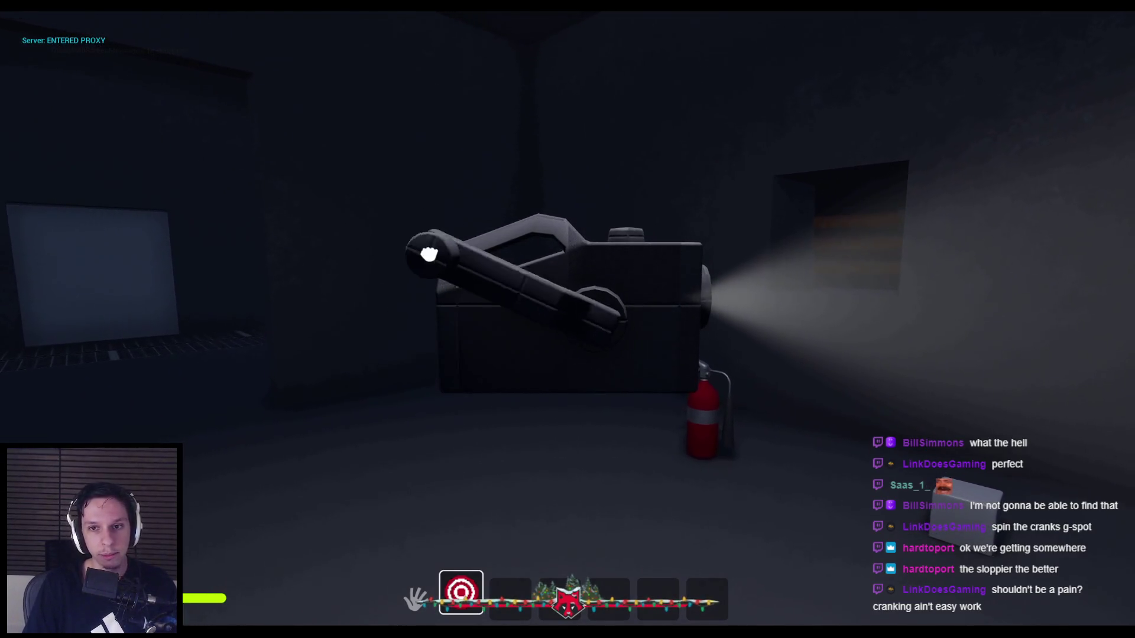
left_click_drag(503, 170, 693, 171)
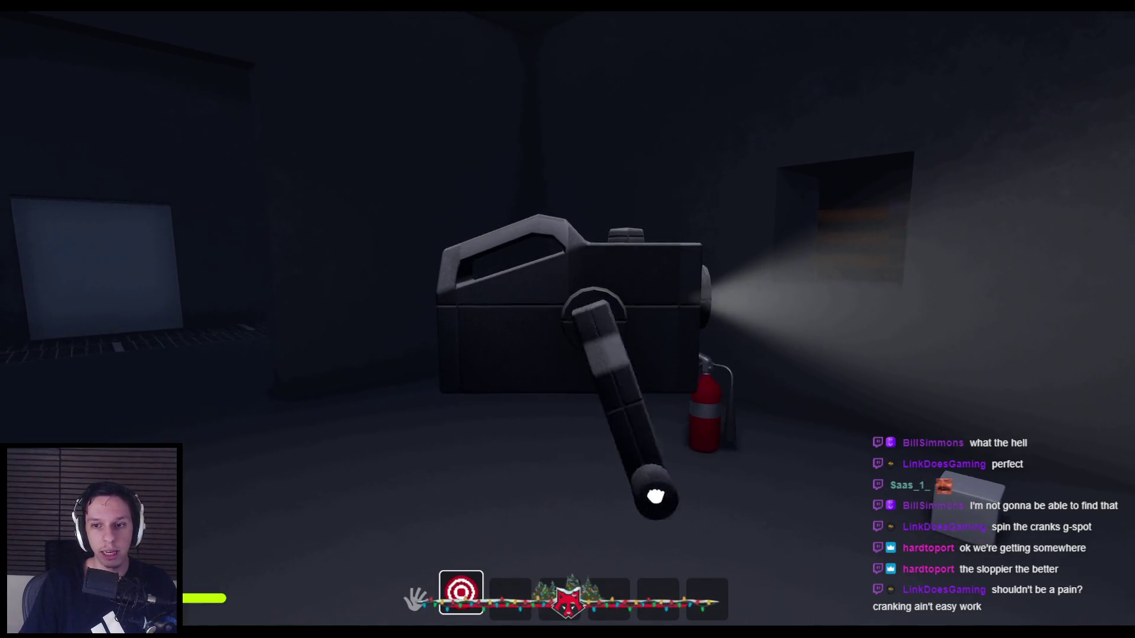
left_click_drag(770, 384, 437, 230)
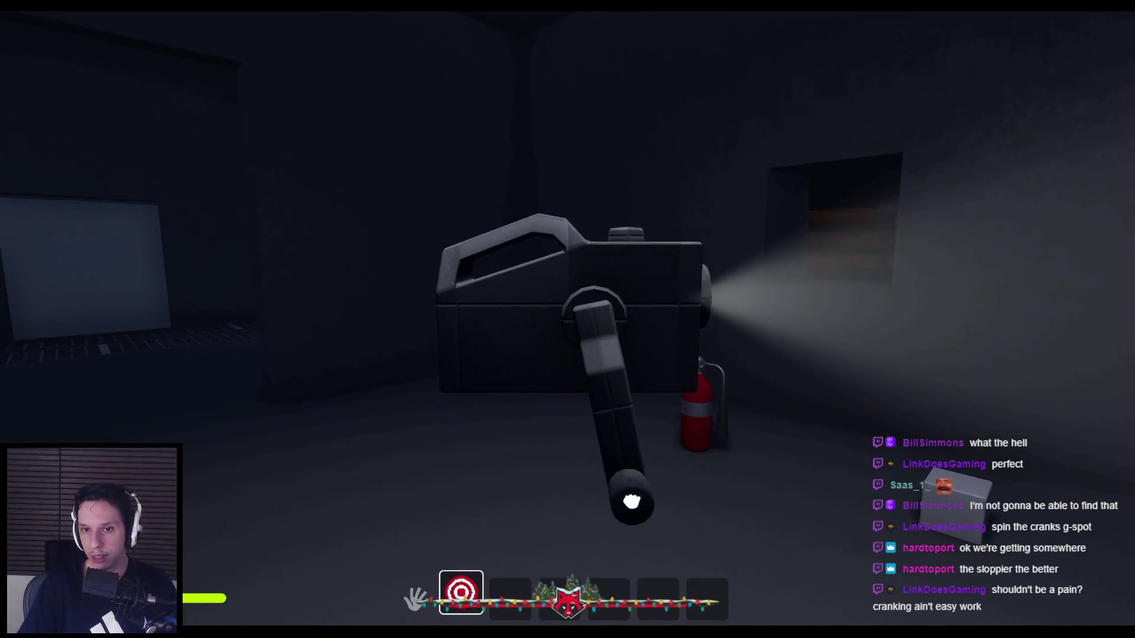
mouse_move(663, 492)
left_mouse_down()
mouse_move(603, 152)
mouse_move(602, 515)
mouse_move(430, 254)
mouse_move(595, 143)
mouse_move(760, 398)
left_mouse_up()
key("Escape")
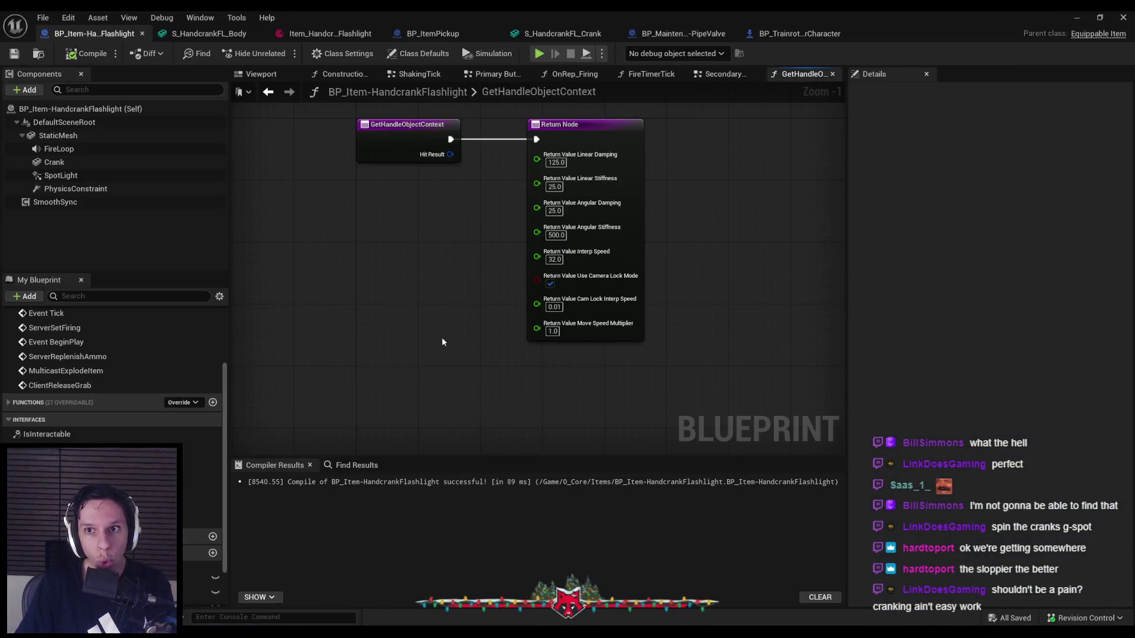
- Open the ShakingTick graph and move the Crank node below Static Mesh
left_click(726, 75)
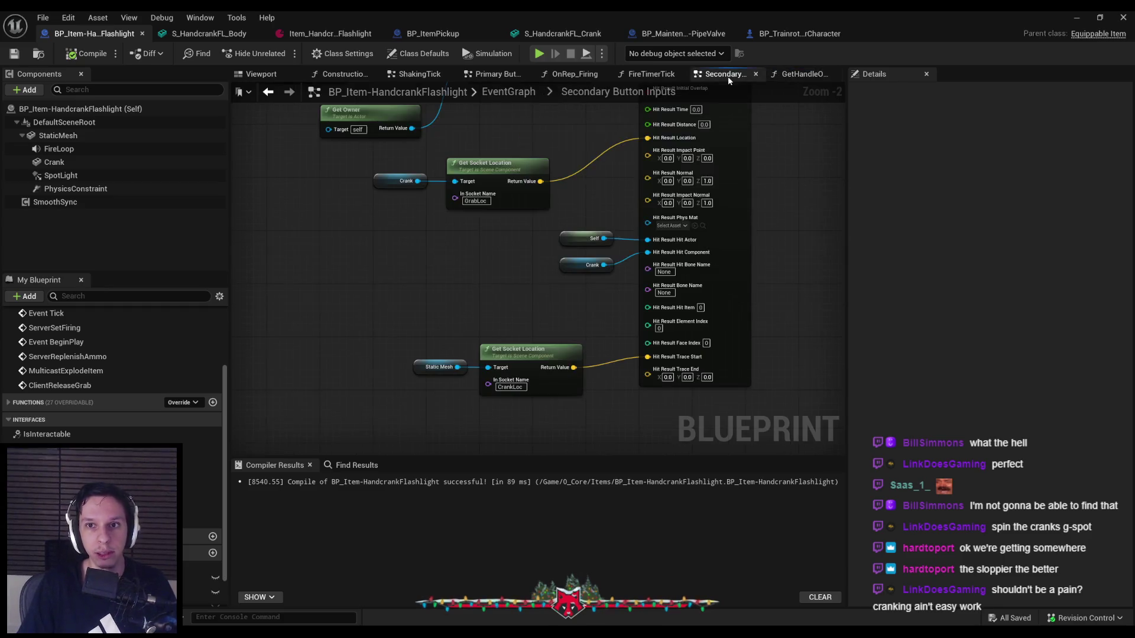
scroll(472, 237, "down", 2)
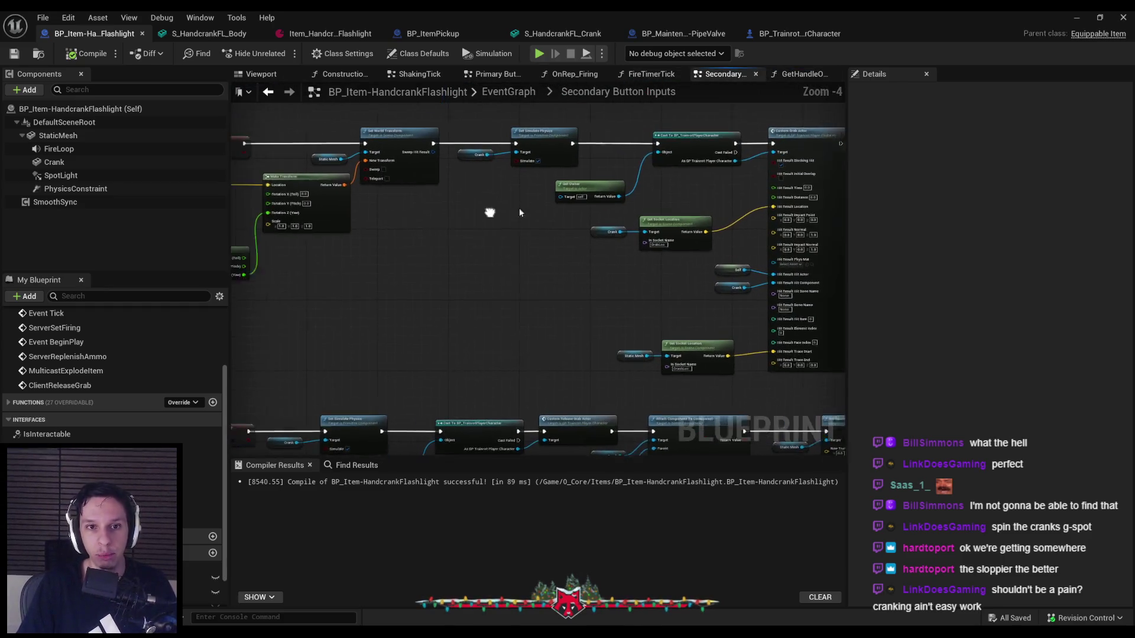
left_click(630, 75)
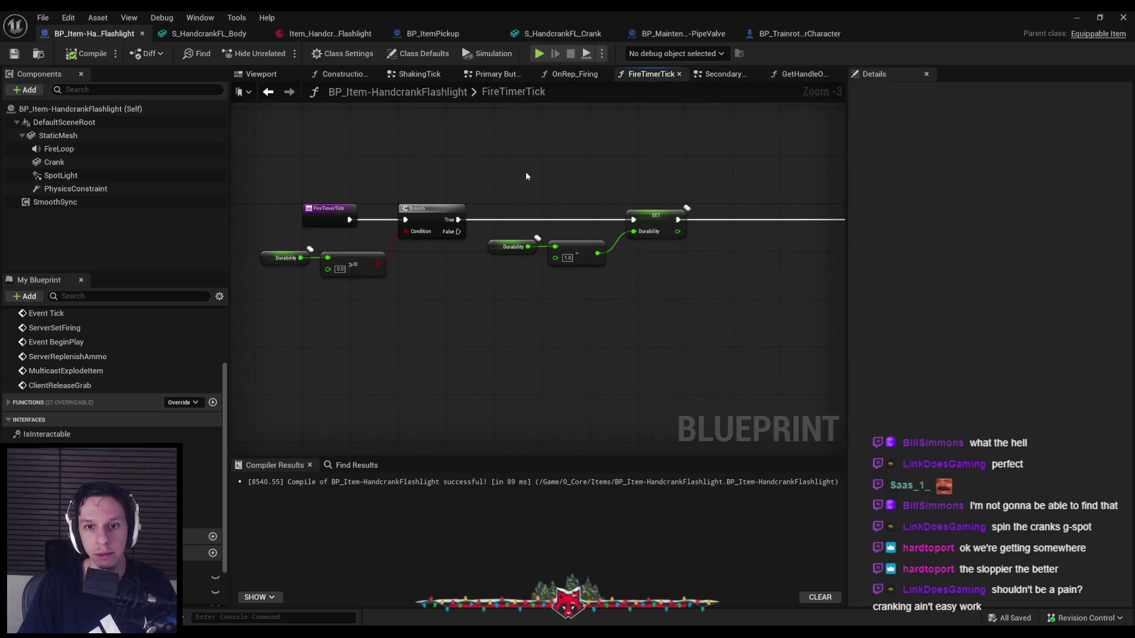
left_click(570, 74)
left_click(488, 75)
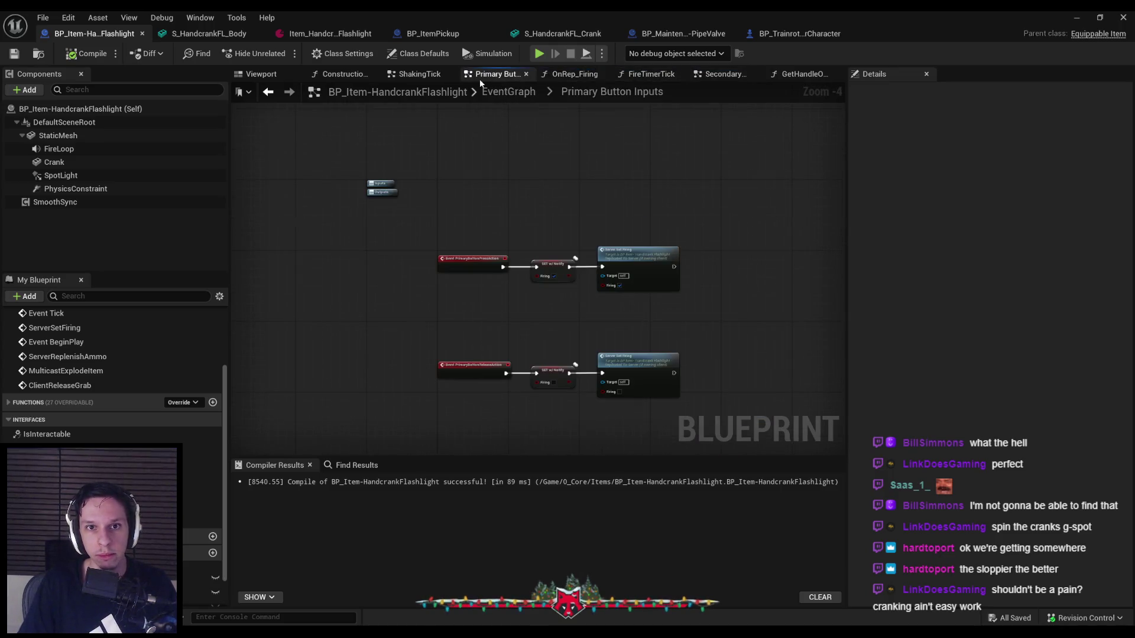
left_click(417, 74)
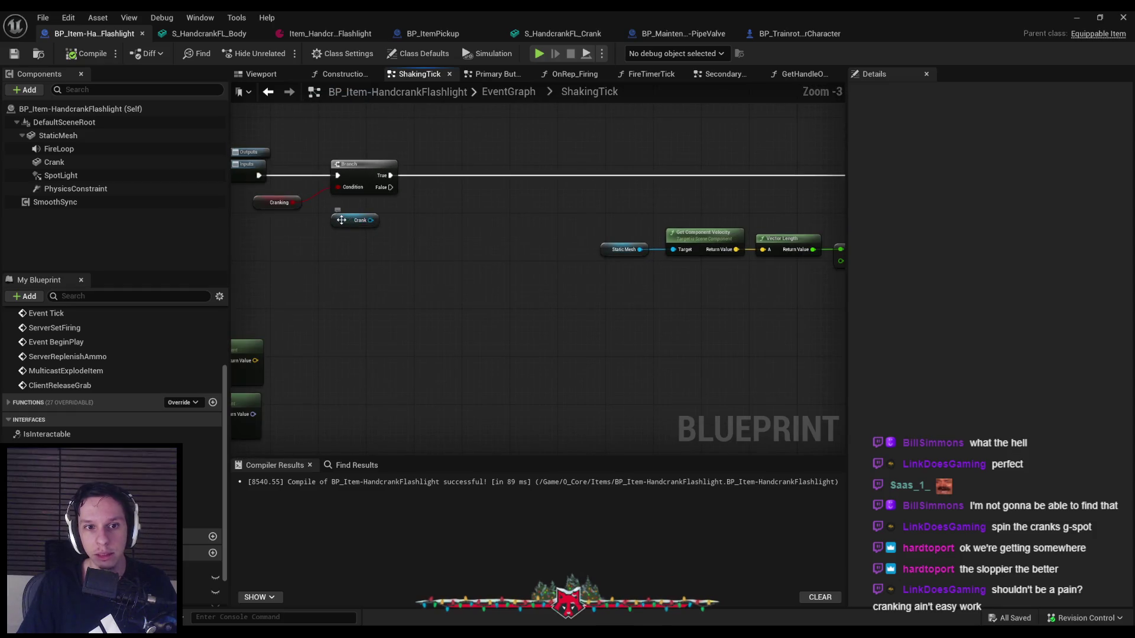
scroll(432, 222, "down", 1)
left_click_drag(364, 225, 558, 318)
scroll(578, 267, "up", 4)
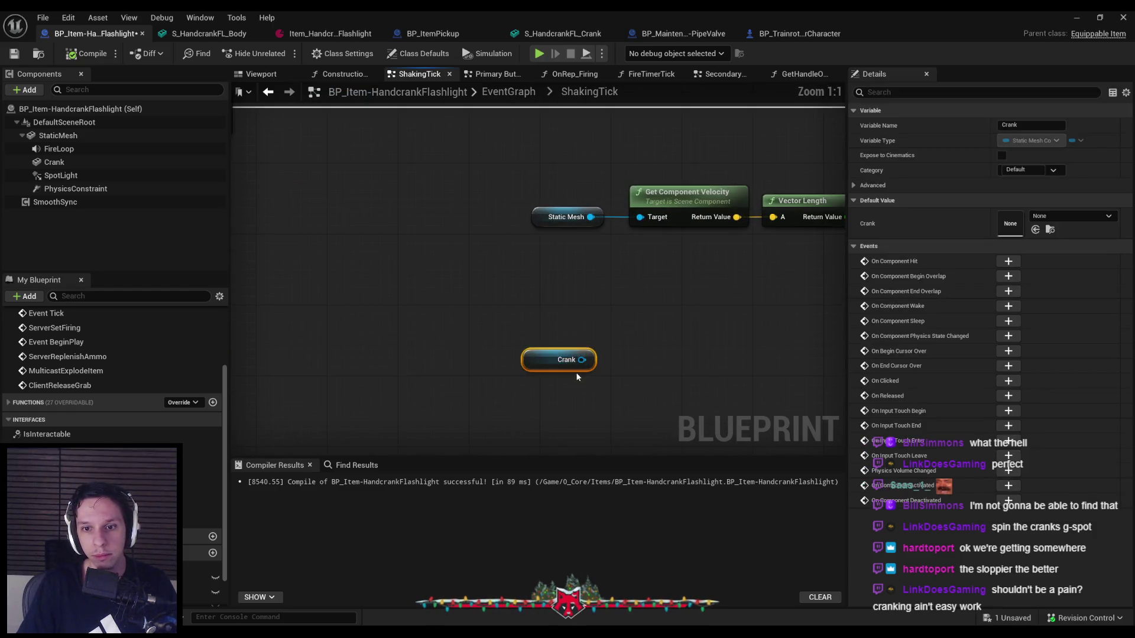
- Feed Crank's Get Physics Angular Velocity in Degrees into Vector Length and delete the old velocity nodes
left_click_drag(646, 321, 650, 293)
type("get angular")
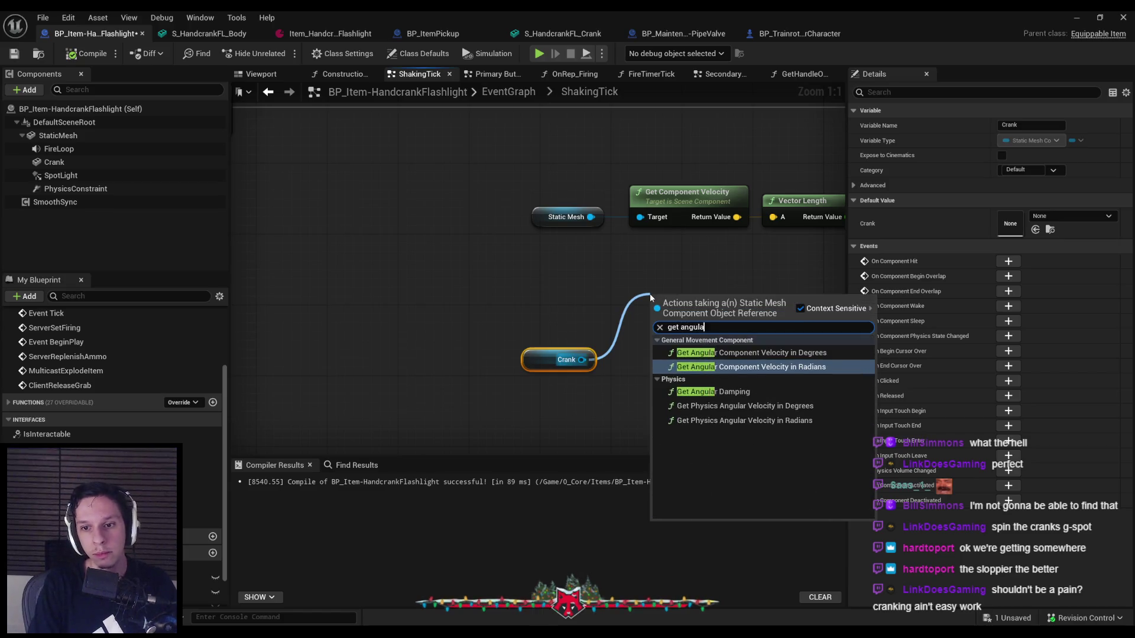
key("Down")
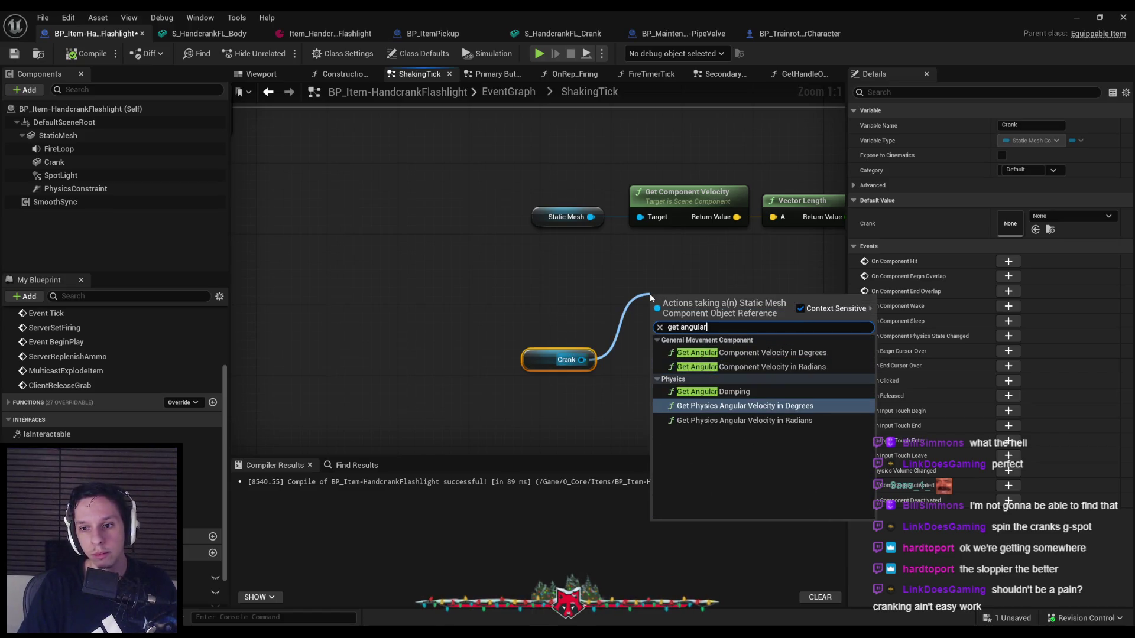
key("Return")
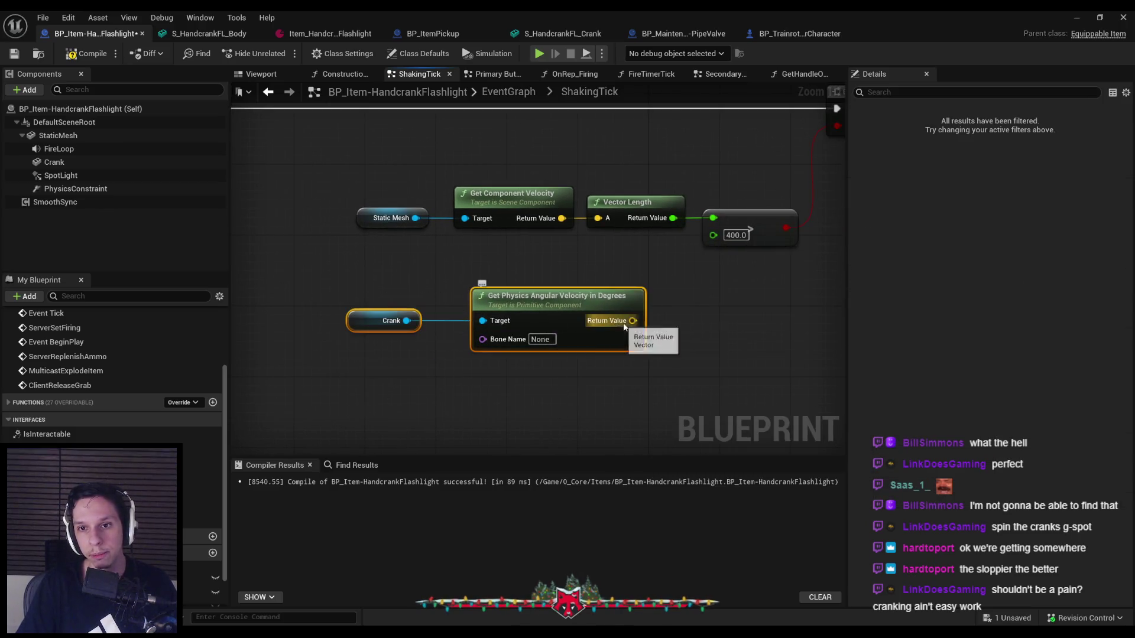
left_click_drag(602, 225, 598, 222)
left_click_drag(345, 172, 434, 229)
key("Delete")
- Straighten the four speed-chain nodes into one row and start a play test
mouse_move(331, 278)
left_mouse_down()
mouse_move(551, 353)
mouse_move(449, 214)
mouse_move(470, 223)
left_mouse_up()
left_click_drag(301, 219, 332, 232)
left_click_drag(283, 177, 748, 304)
key("q")
left_click(748, 304)
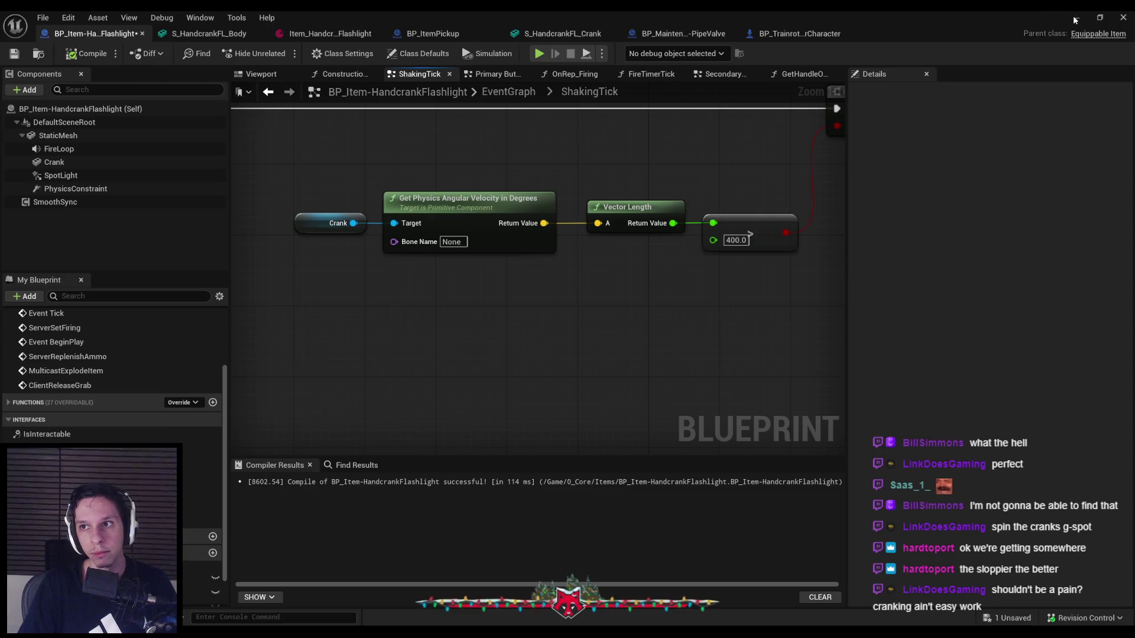
left_click(1074, 20)
key("alt+p")
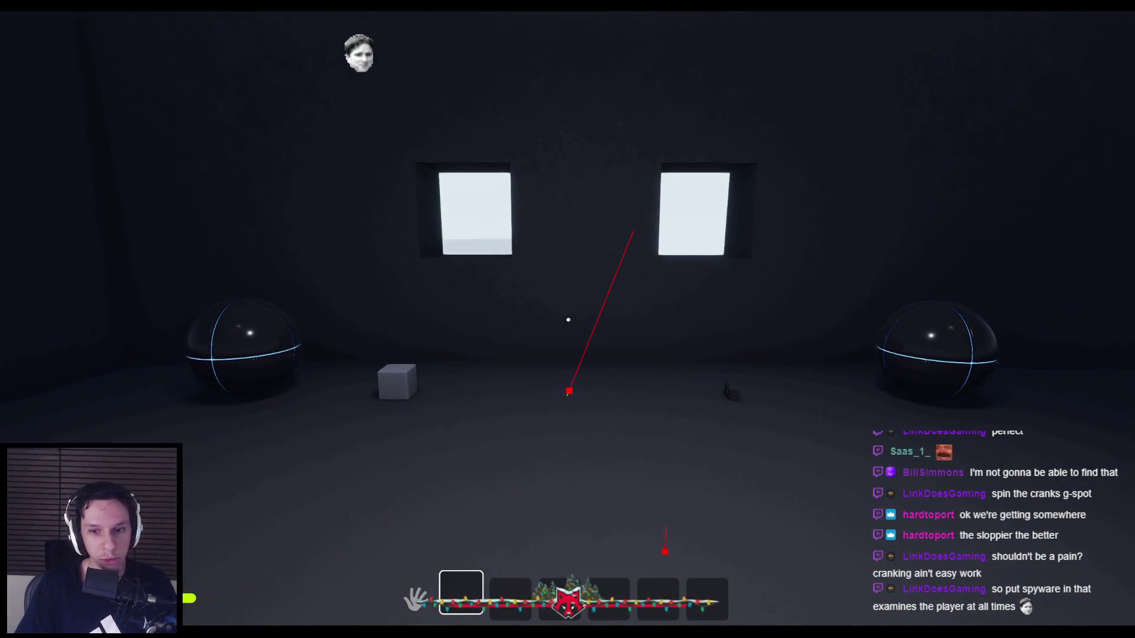
- Stop play and pan through ShakingTick's Branch, fade, Sequence, Do Once and Map Range nodes
key("Escape")
scroll(399, 301, "down", 3)
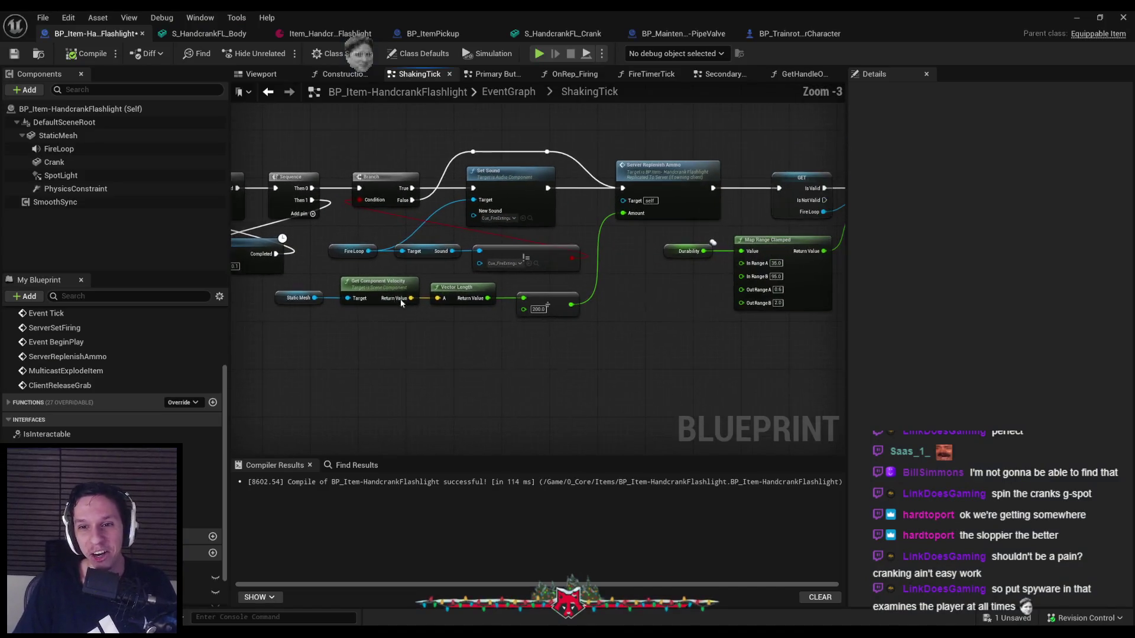
scroll(414, 290, "down", 1)
scroll(447, 264, "up", 2)
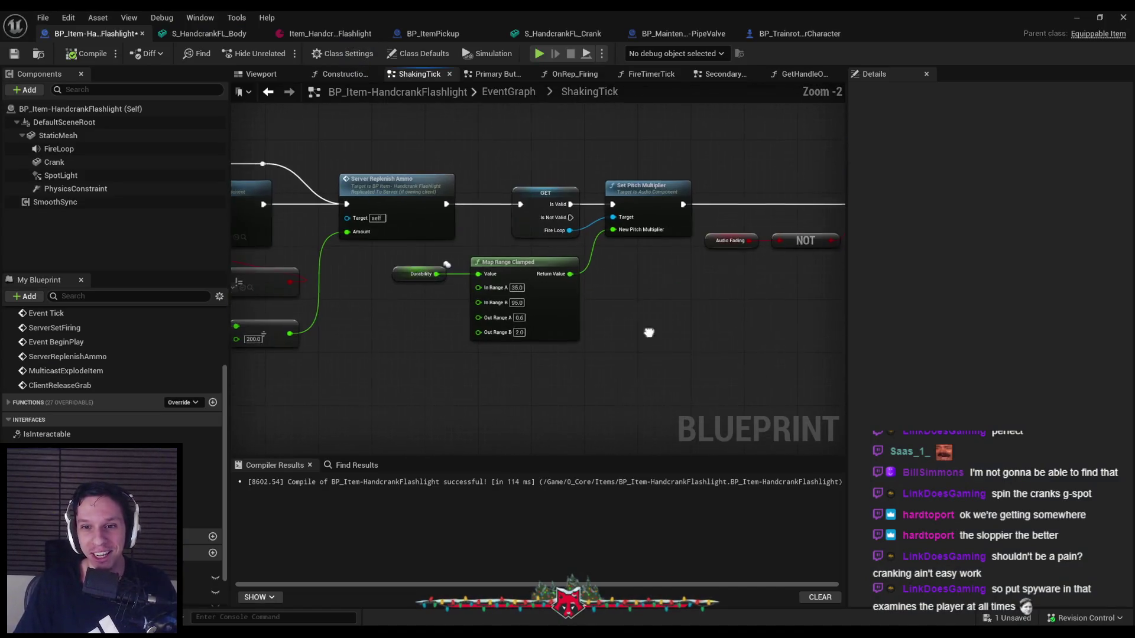
left_click_drag(447, 264, 510, 329)
left_click_drag(587, 327, 499, 329)
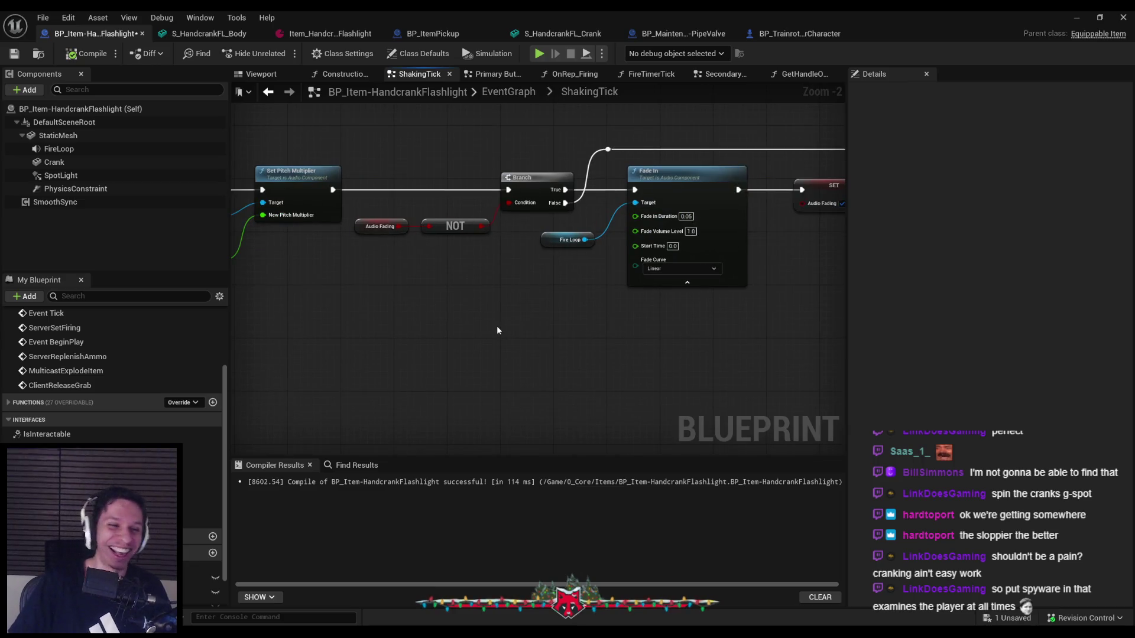
scroll(503, 329, "down", 1)
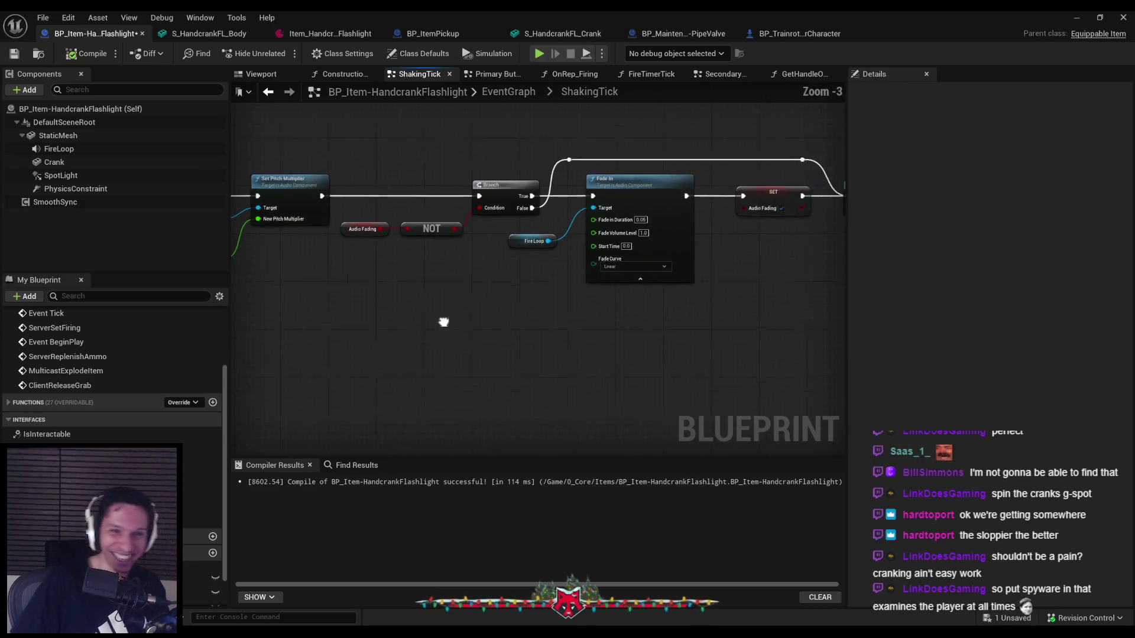
mouse_move(523, 224)
left_mouse_down()
mouse_move(296, 301)
mouse_move(648, 256)
mouse_move(436, 331)
left_mouse_up()
scroll(661, 385, "up", 1)
scroll(662, 385, "down", 1)
mouse_move(662, 385)
left_mouse_down()
mouse_move(512, 379)
mouse_move(561, 367)
mouse_move(539, 359)
mouse_move(560, 296)
left_mouse_up()
scroll(539, 358, "down", 1)
scroll(559, 296, "up", 3)
left_click_drag(465, 246, 414, 283)
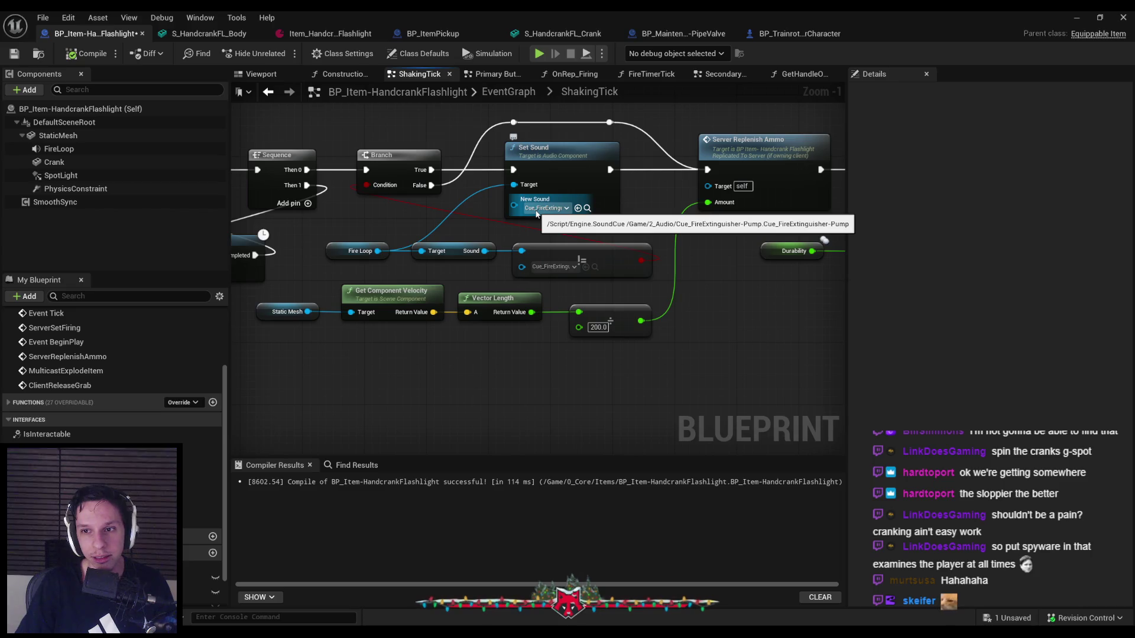
mouse_move(517, 246)
left_mouse_down()
mouse_move(505, 246)
mouse_move(582, 219)
left_mouse_up()
scroll(505, 246, "down", 1)
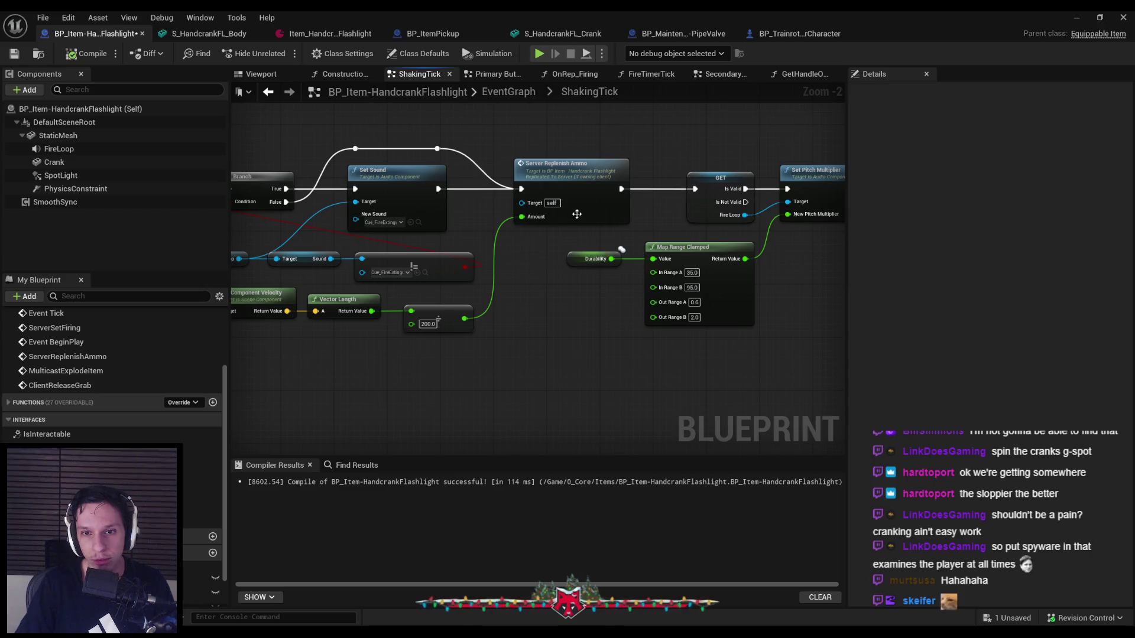
- Jump to the Server Replenish Ammo event and review its Durability >= 100 branch and overlap nodes
double_click(573, 218)
scroll(592, 281, "down", 1)
left_click_drag(592, 281, 335, 303)
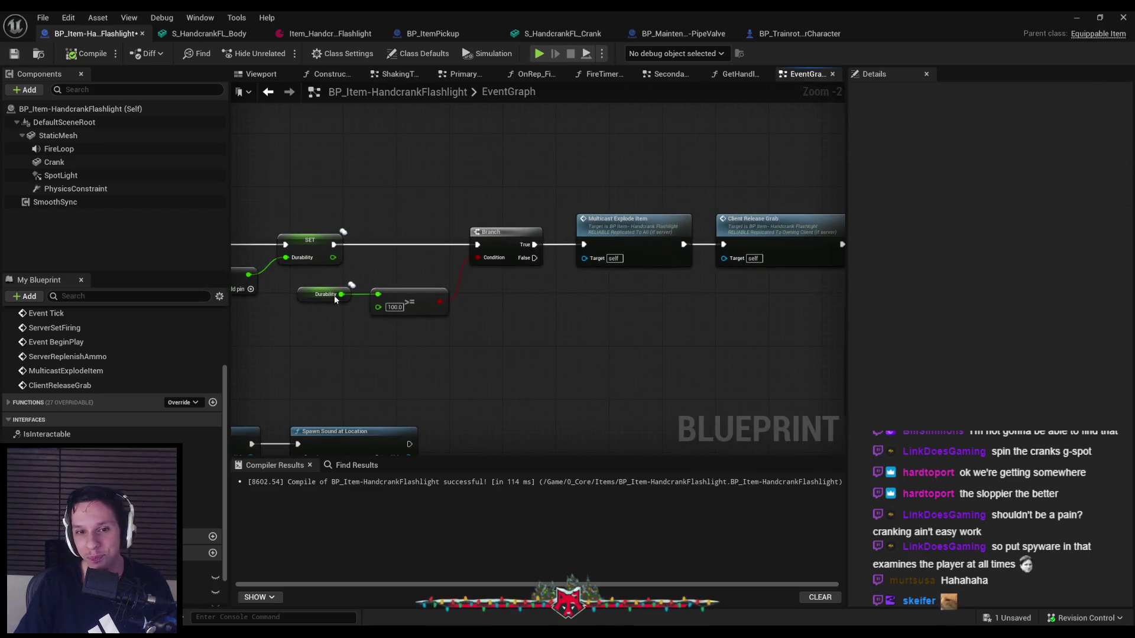
scroll(541, 366, "down", 2)
left_click_drag(541, 365, 363, 228)
mouse_move(546, 315)
left_mouse_down()
mouse_move(552, 298)
mouse_move(495, 283)
left_mouse_up()
scroll(552, 297, "down", 2)
left_click_drag(413, 168, 747, 347)
- Play with the flashlight from slot 1, crank the handle round its hub, then stop
scroll(527, 316, "up", 3)
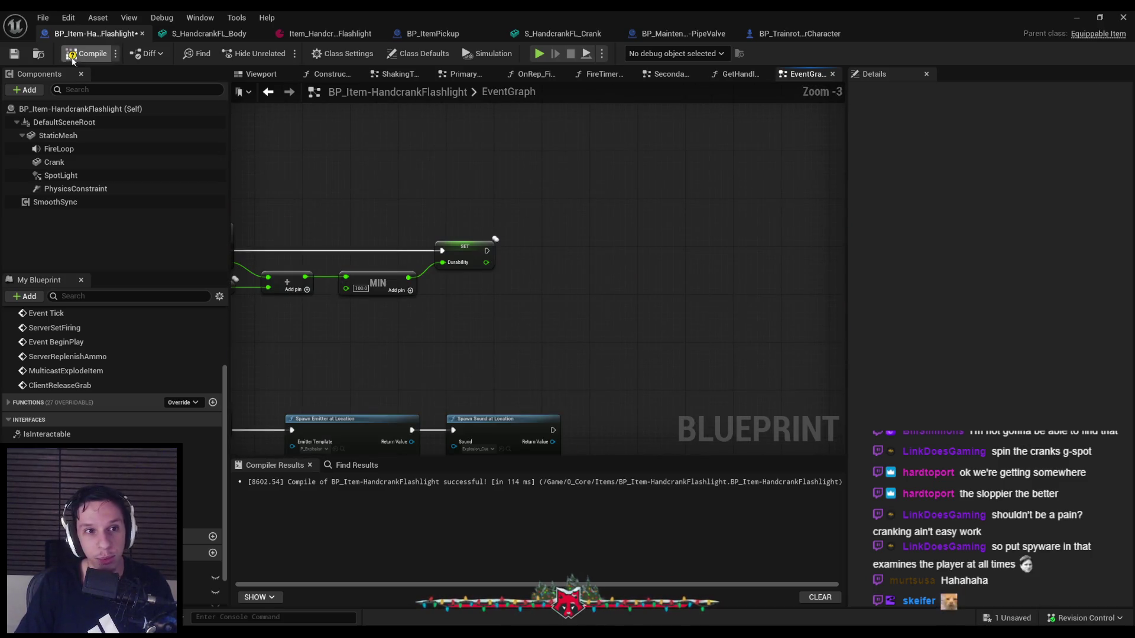
left_click(1079, 17)
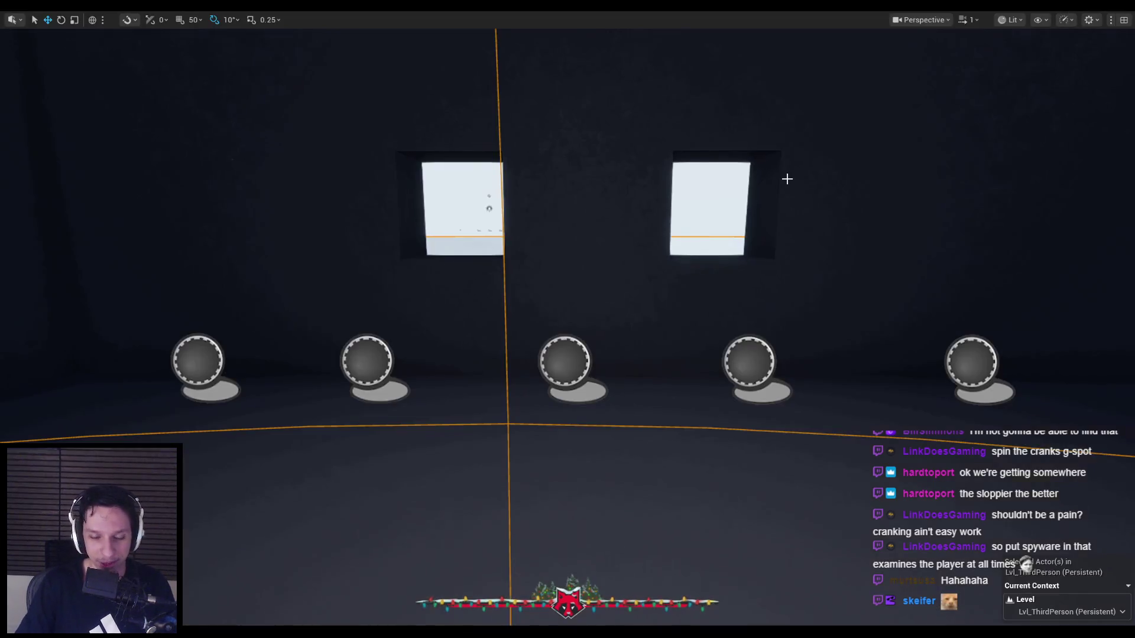
key("alt+p")
key("1")
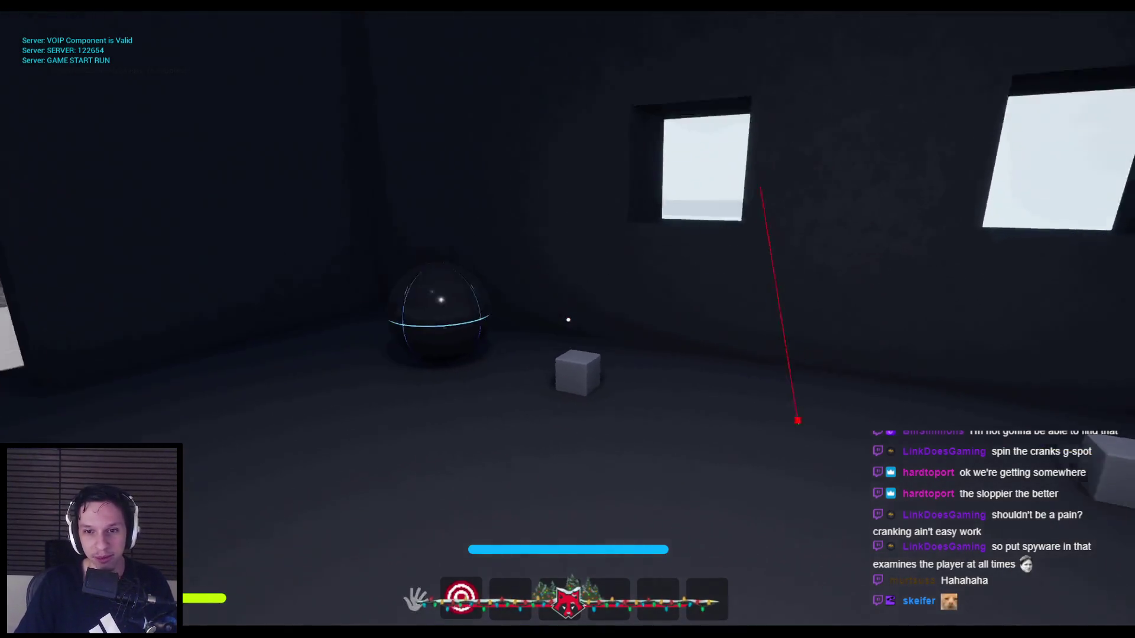
mouse_move(643, 494)
left_mouse_down()
mouse_move(471, 182)
mouse_move(433, 395)
mouse_move(445, 223)
mouse_move(614, 135)
mouse_move(788, 307)
mouse_move(740, 435)
mouse_move(481, 464)
mouse_move(528, 151)
mouse_move(768, 375)
mouse_move(435, 231)
mouse_move(760, 397)
mouse_move(498, 172)
mouse_move(481, 469)
mouse_move(584, 498)
left_mouse_up()
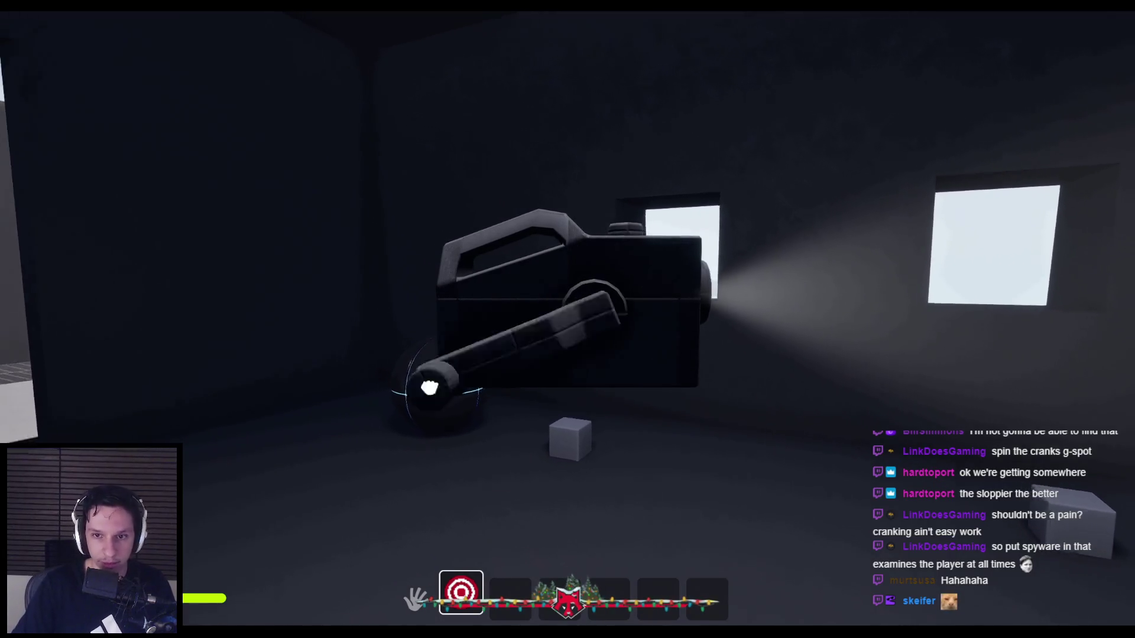
left_click_drag(457, 432, 427, 253)
left_click_drag(599, 137, 781, 300)
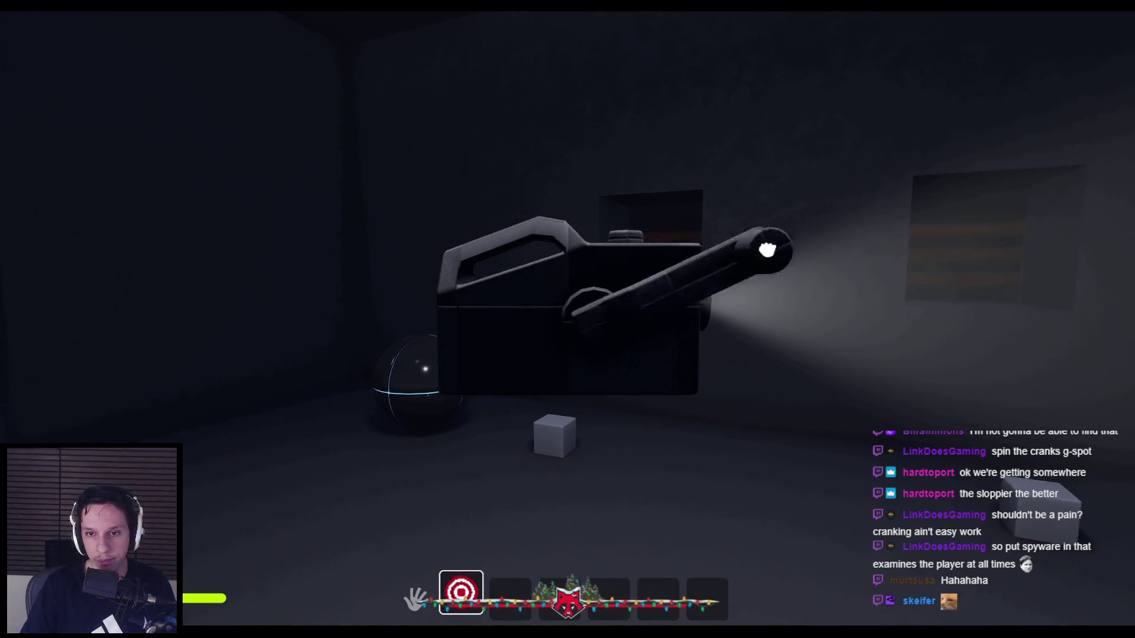
left_click(753, 222)
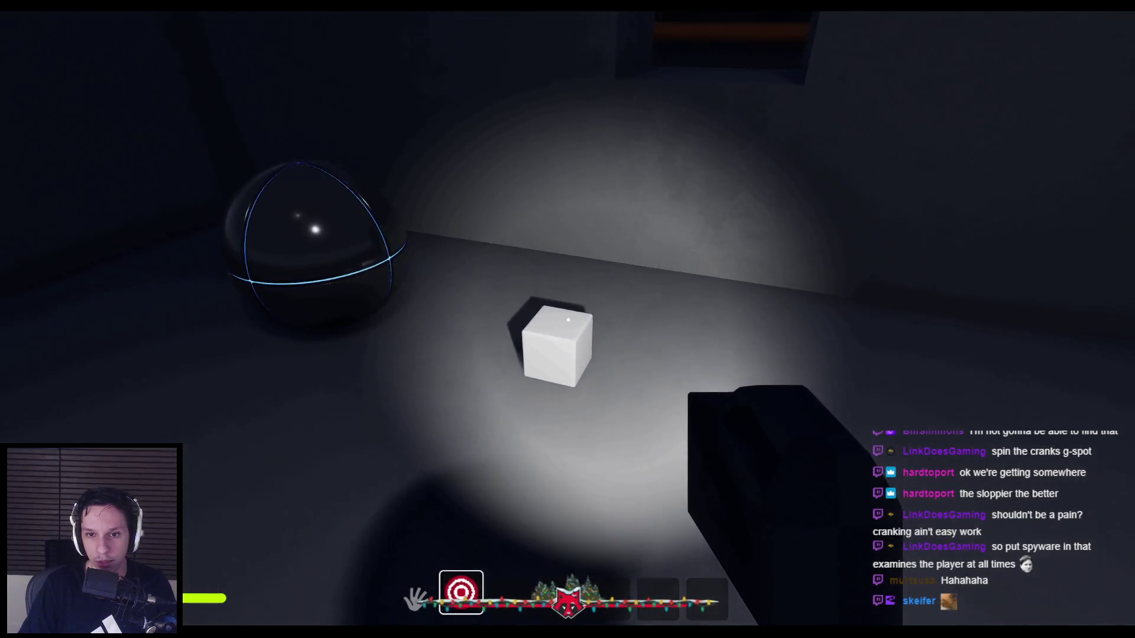
key("Escape")
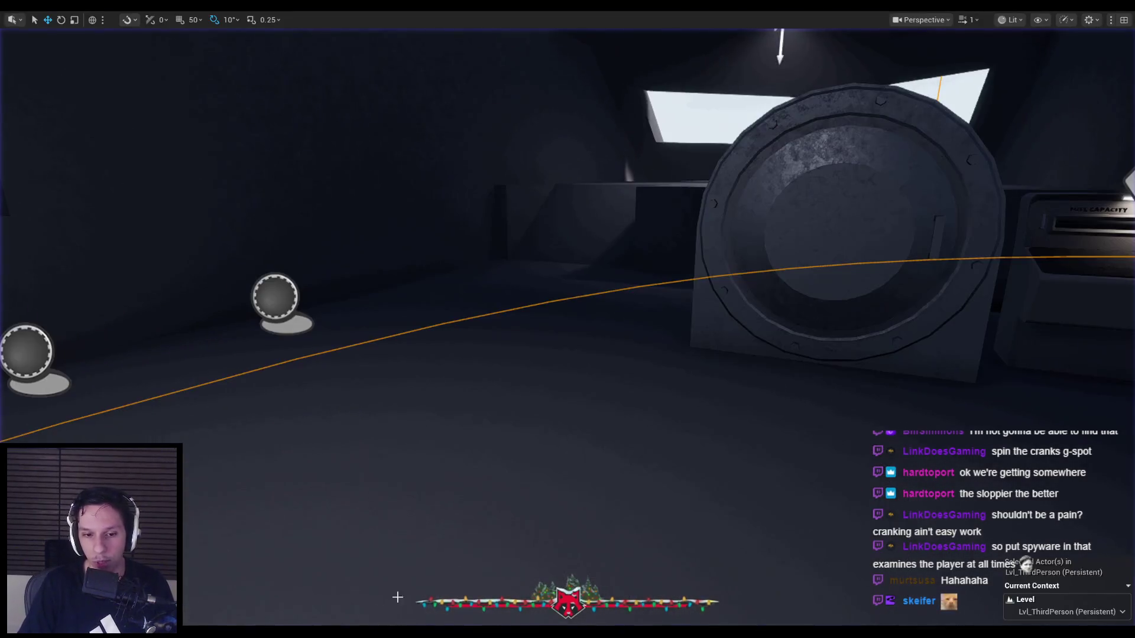
key("alt+Tab")
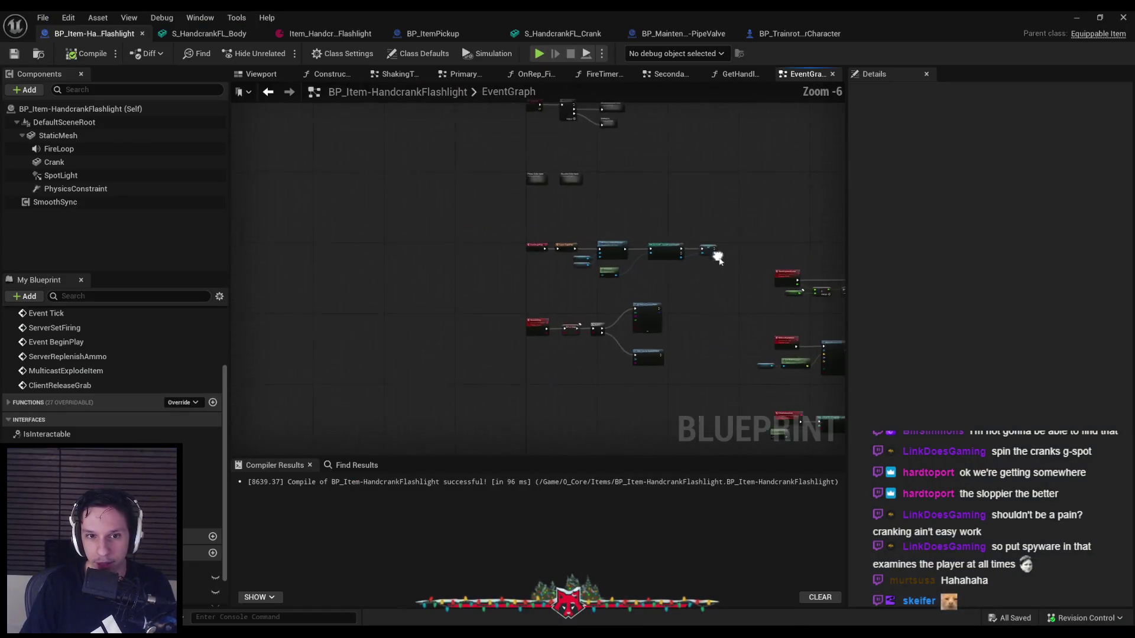
- Delete the SET and Server Set Firing nodes from the Primary Button Inputs graph and save
double_click(476, 247)
scroll(475, 255, "down", 2)
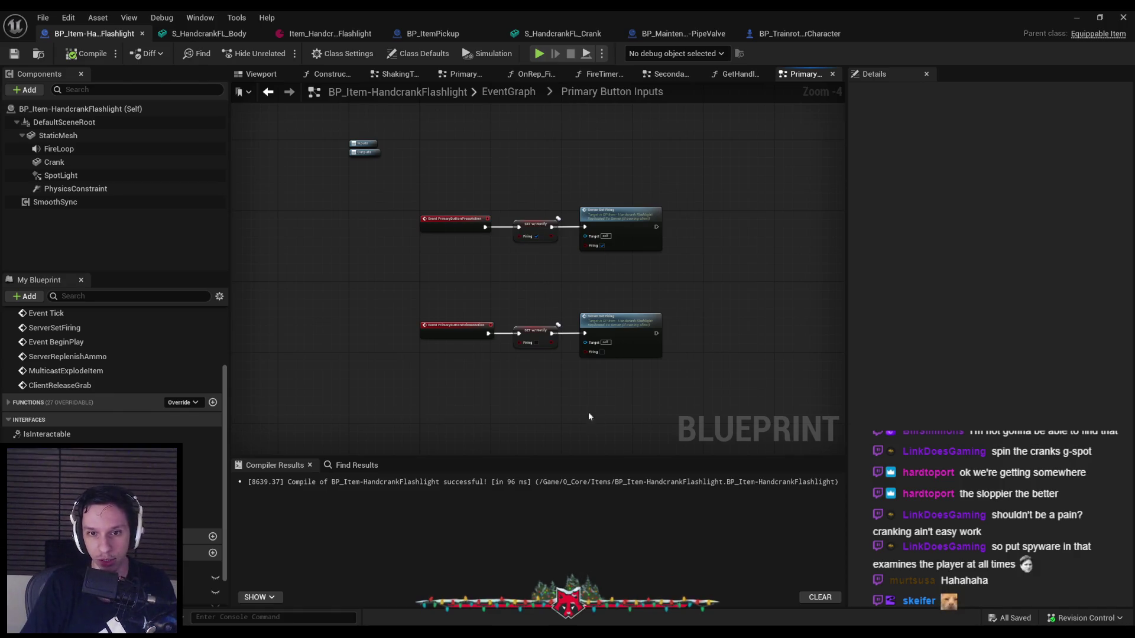
scroll(591, 402, "up", 2)
left_click_drag(634, 376, 498, 130)
key("Delete")
left_click(71, 56)
- Move the release event up beside the press event and save the Blueprint
scroll(334, 251, "down", 1)
mouse_move(327, 253)
left_mouse_down()
mouse_move(405, 230)
mouse_move(378, 245)
mouse_move(390, 314)
mouse_move(431, 217)
left_mouse_up()
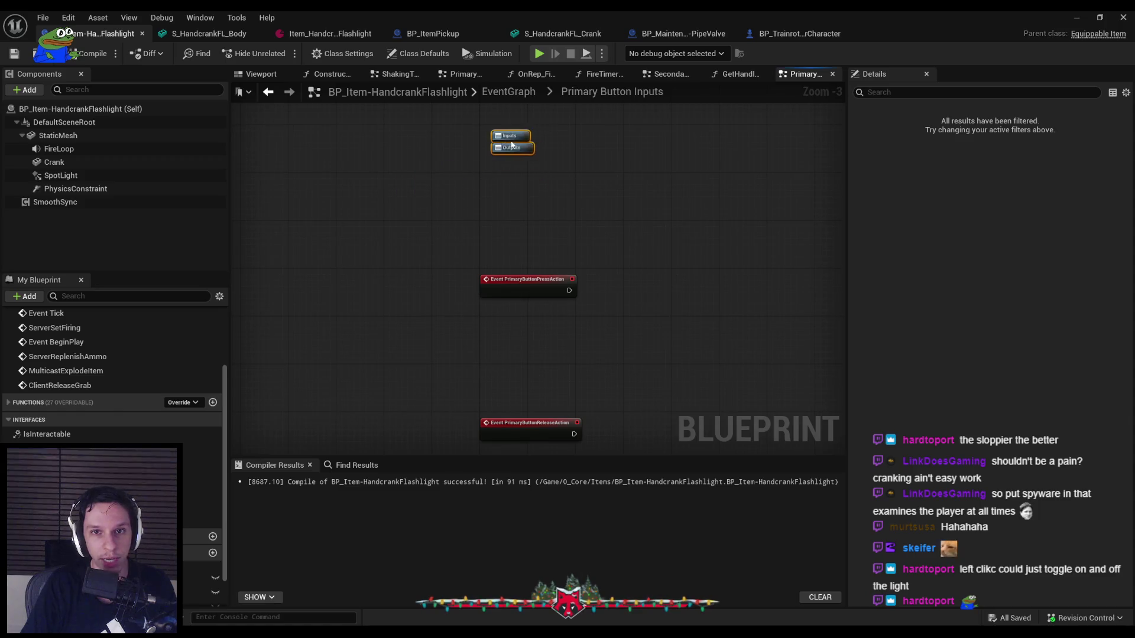
left_click(485, 129)
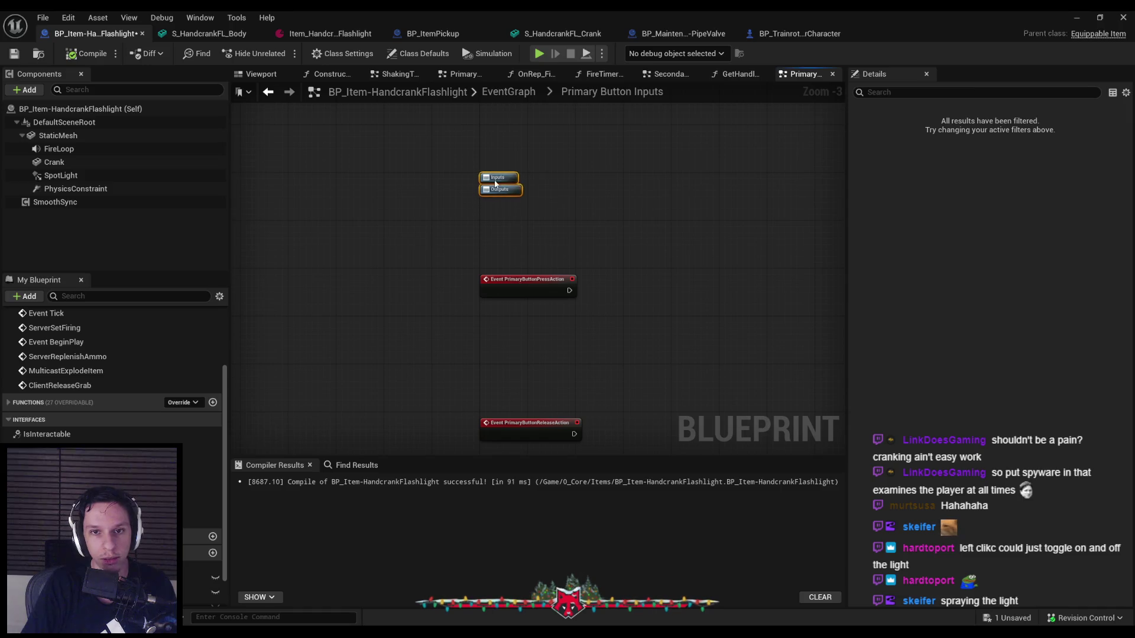
left_click(395, 248)
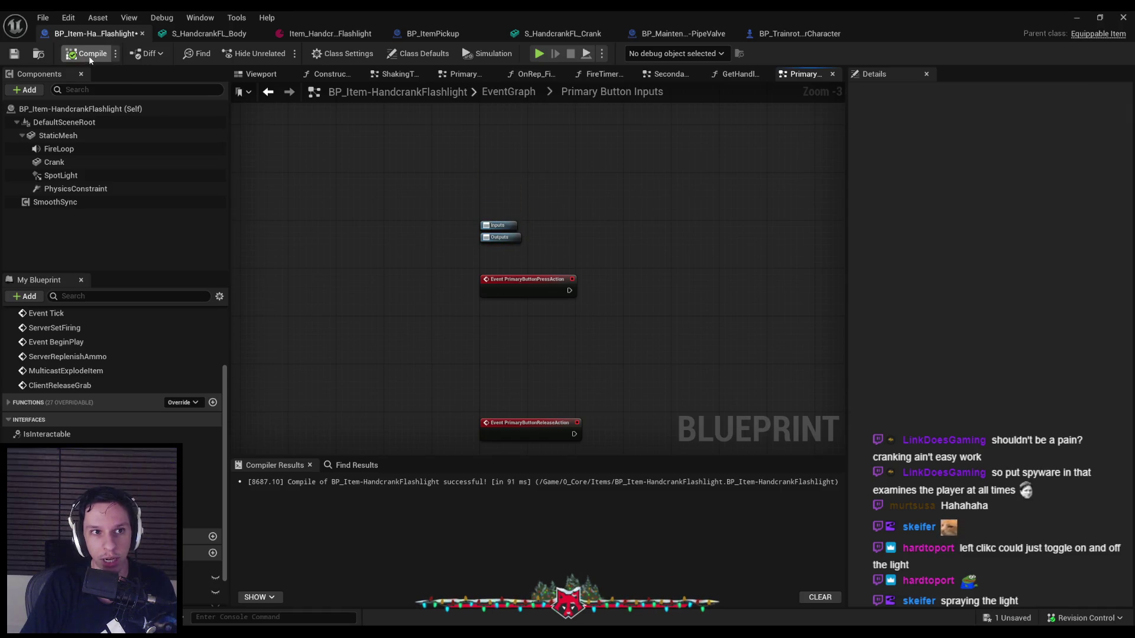
left_click(15, 54)
scroll(385, 266, "up", 1)
left_click_drag(443, 337, 455, 305)
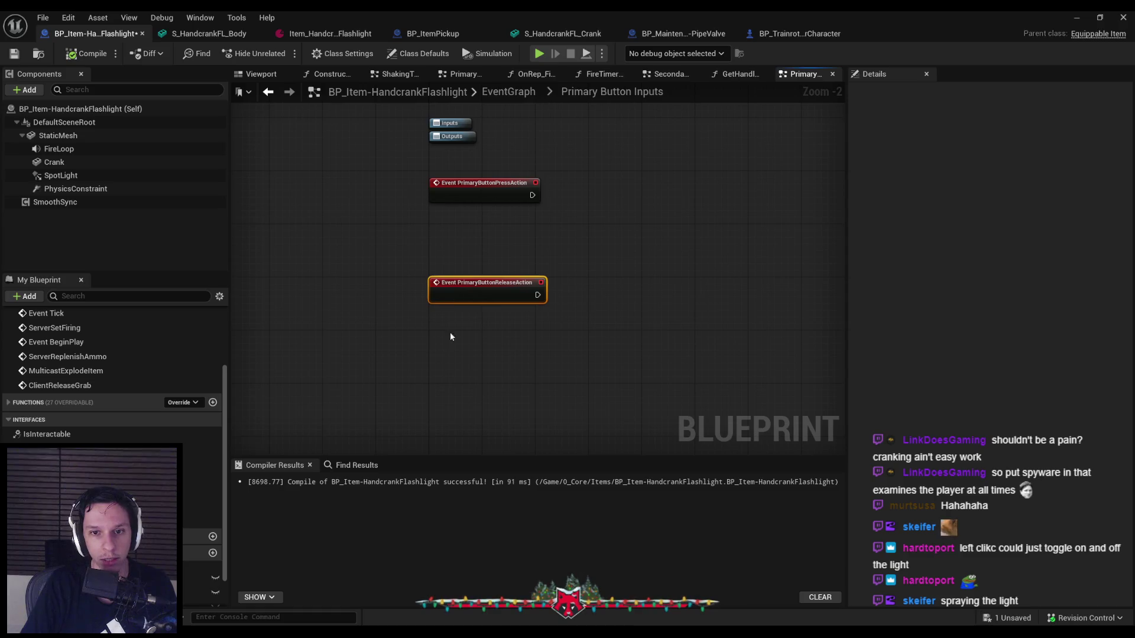
left_click(454, 328)
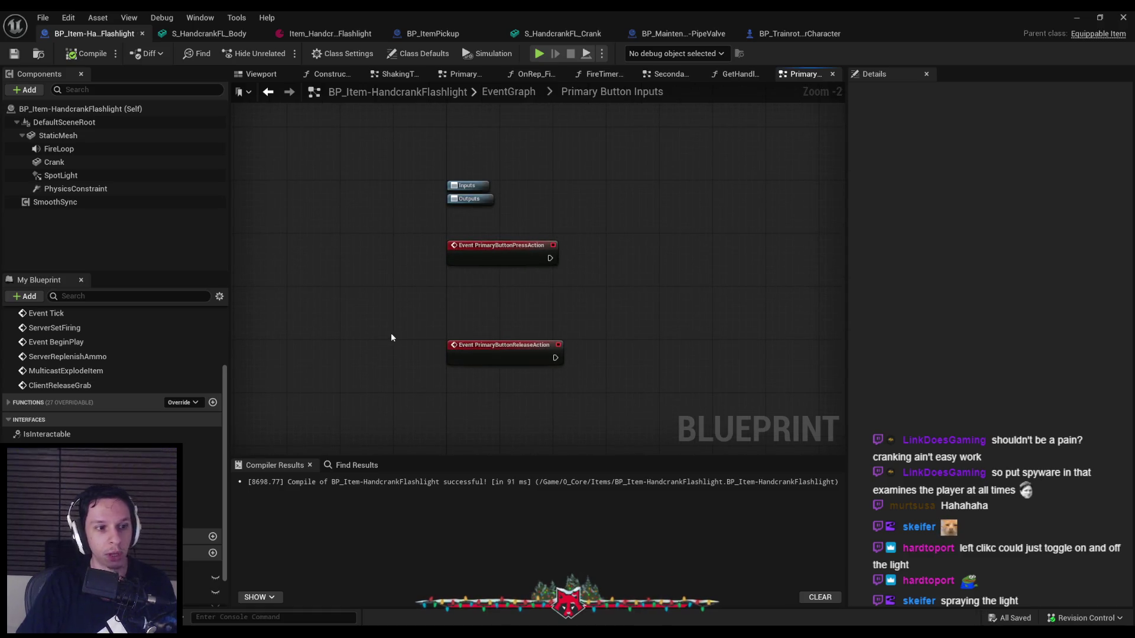
scroll(89, 354, "up", 3)
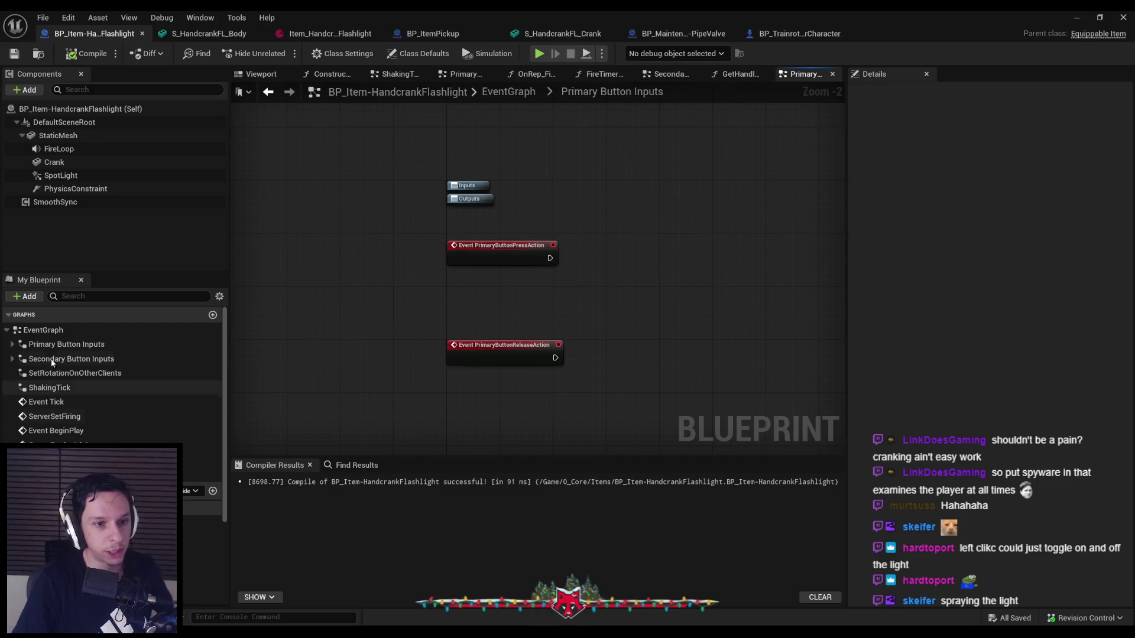
- Look over the EventGraph, briefly peeking into the Secondary Button Inputs graph
double_click(49, 331)
scroll(427, 286, "up", 3)
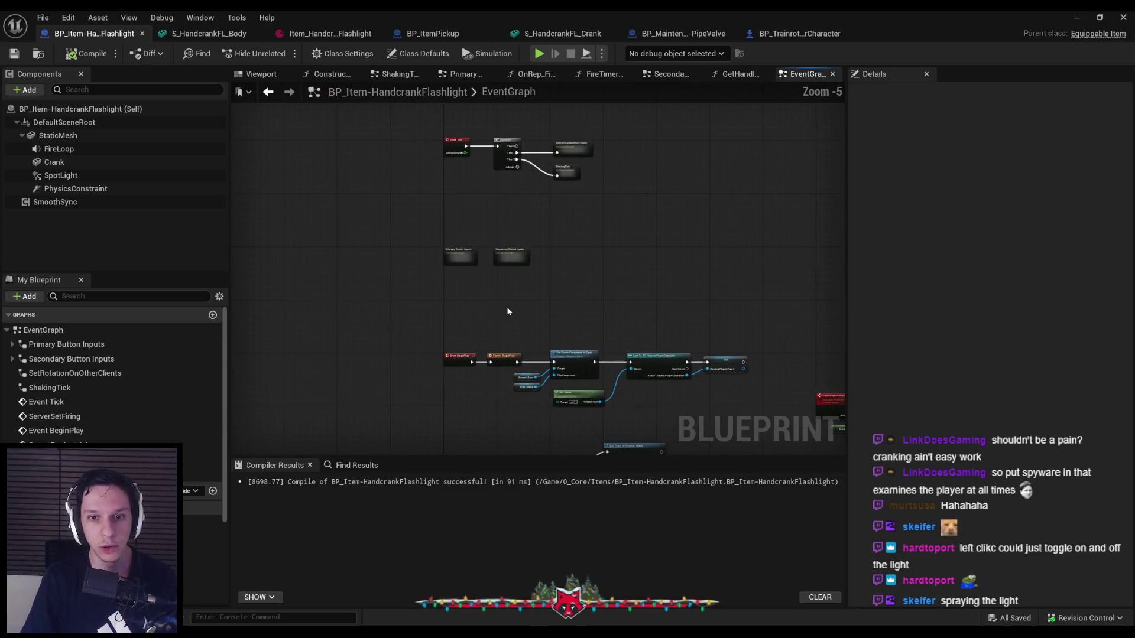
scroll(516, 279, "down", 2)
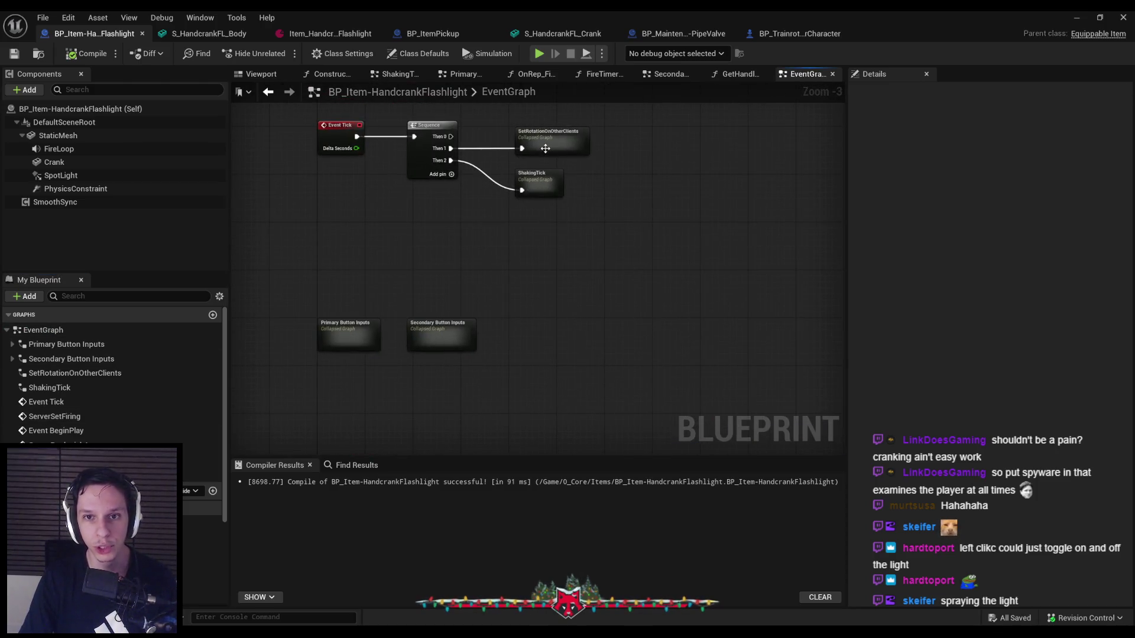
scroll(545, 148, "up", 1)
scroll(456, 294, "down", 1)
left_click_drag(456, 294, 519, 204)
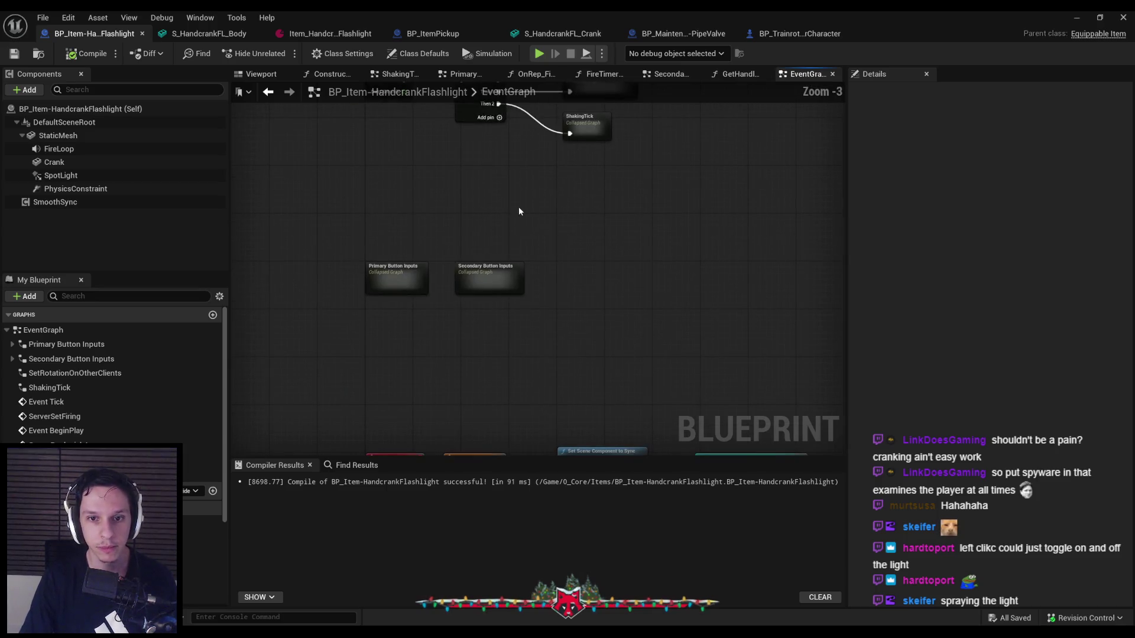
double_click(499, 282)
key("alt+Left")
scroll(412, 266, "down", 2)
scroll(423, 222, "up", 2)
scroll(455, 342, "down", 2)
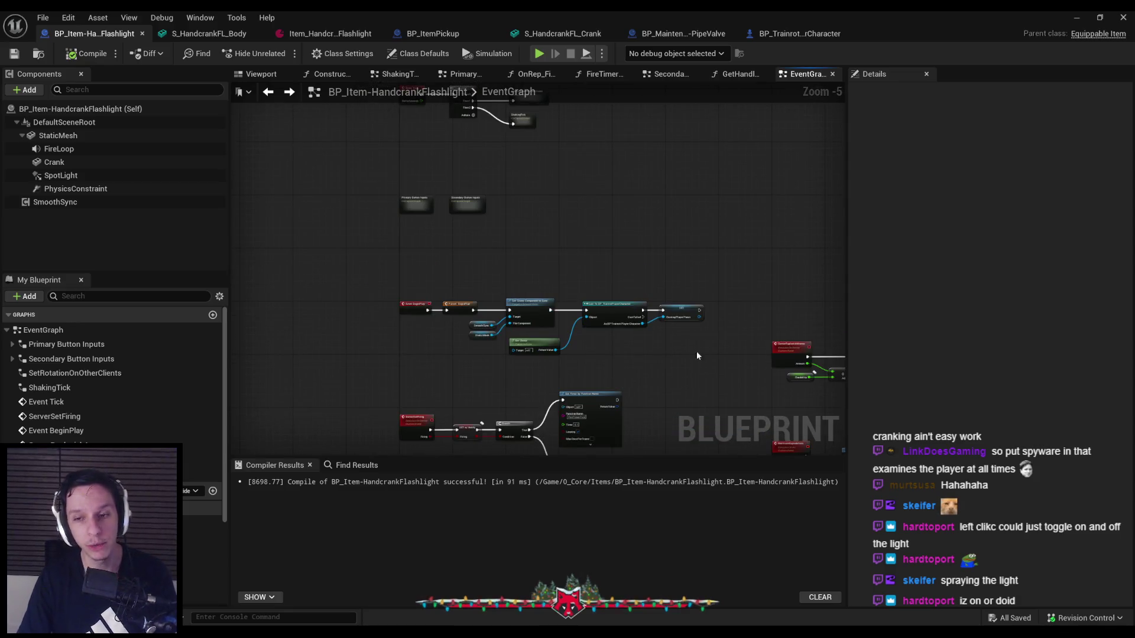
scroll(440, 250, "up", 3)
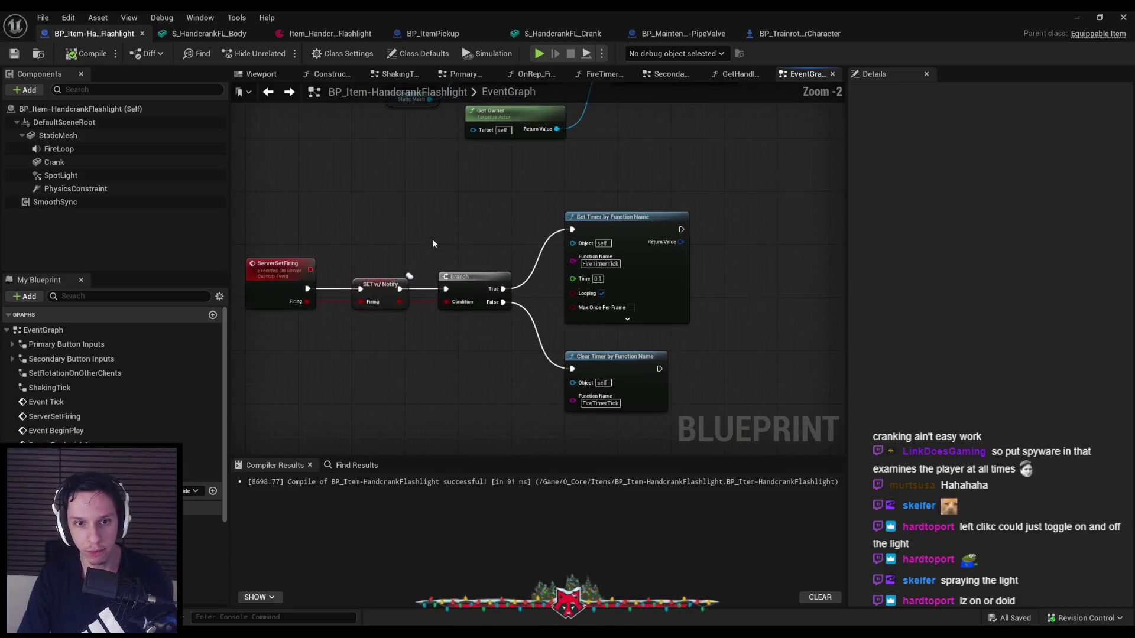
scroll(429, 244, "down", 1)
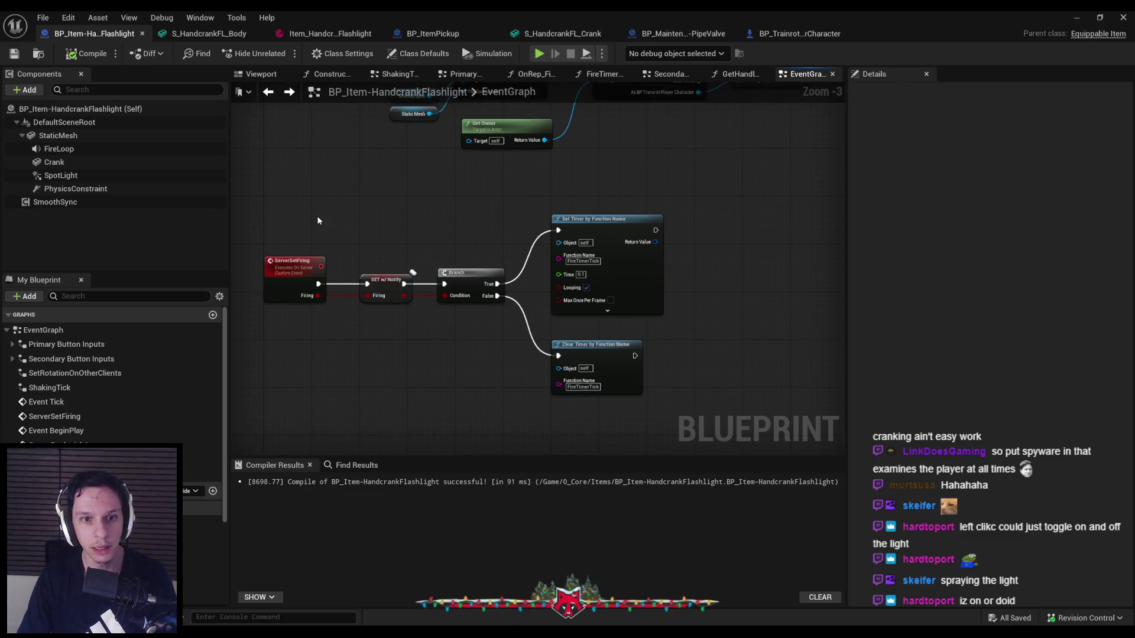
- Delete the ServerSetFiring event with its SET, Branch and timer nodes, and save
left_click_drag(286, 216, 603, 394)
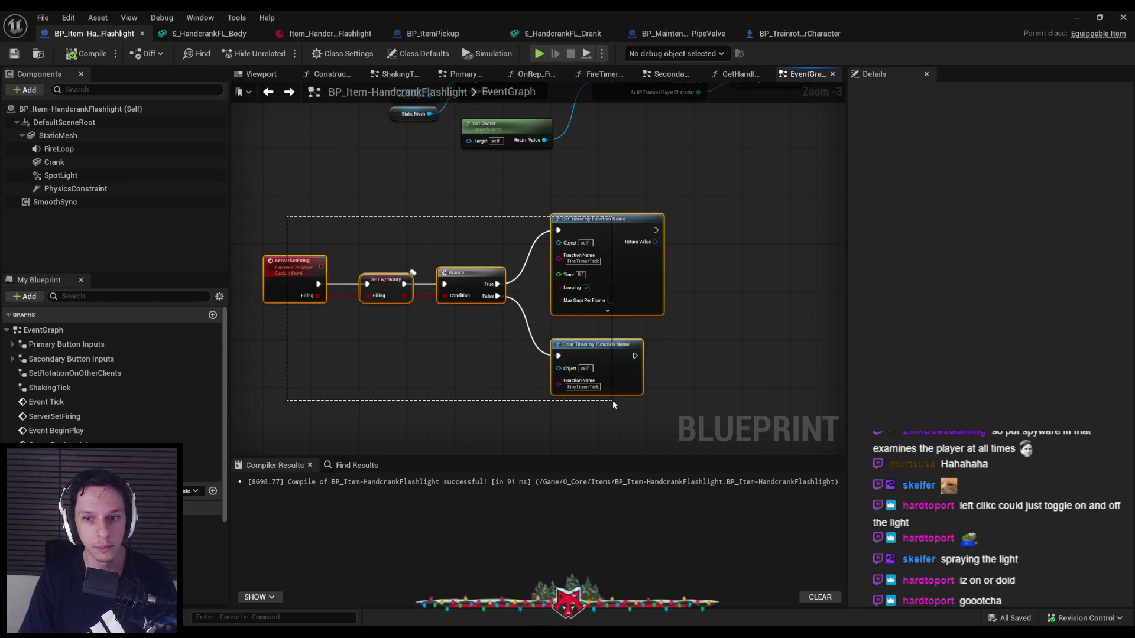
left_click_drag(613, 400, 558, 354)
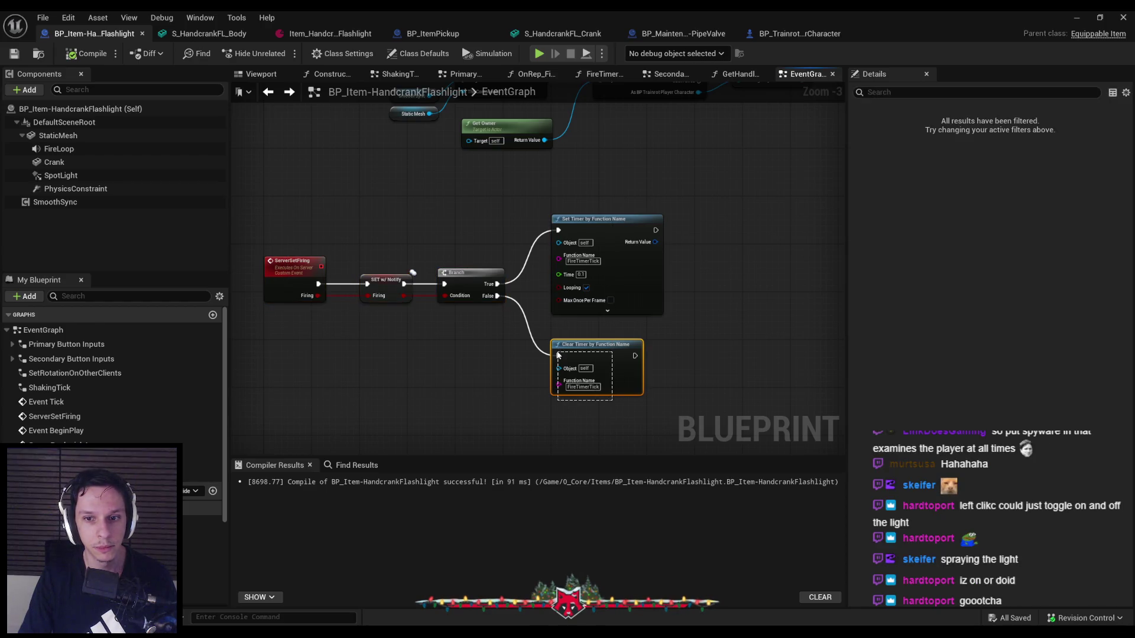
left_click(502, 342)
key("Home")
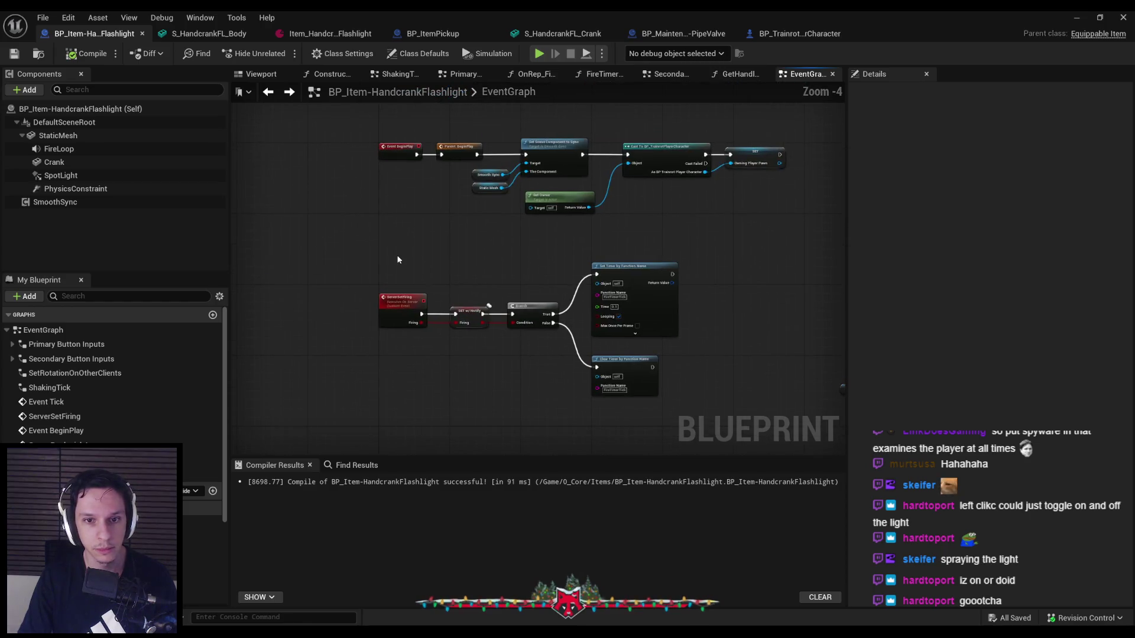
left_click_drag(677, 427, 677, 426)
left_click(385, 268)
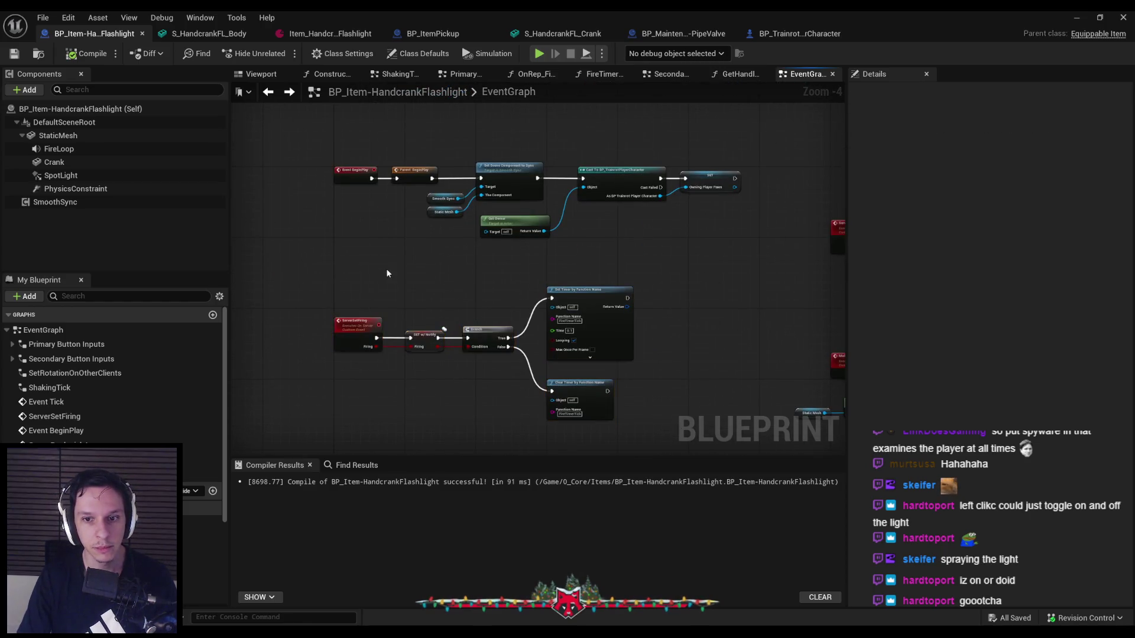
left_click_drag(374, 309, 445, 370)
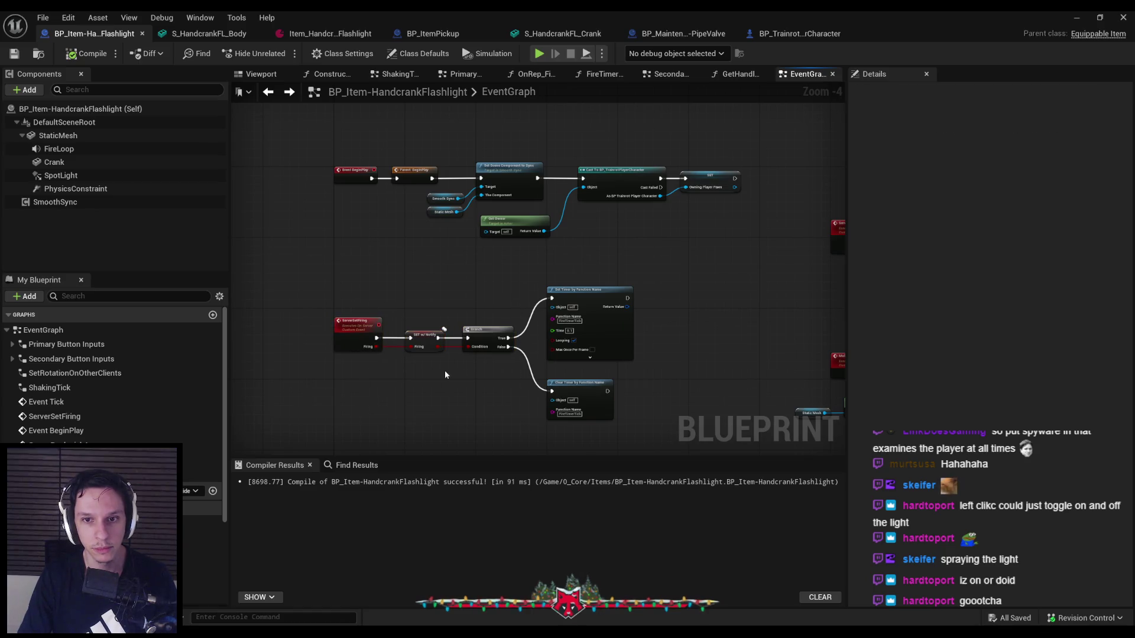
left_click_drag(630, 414, 355, 292)
key("Delete")
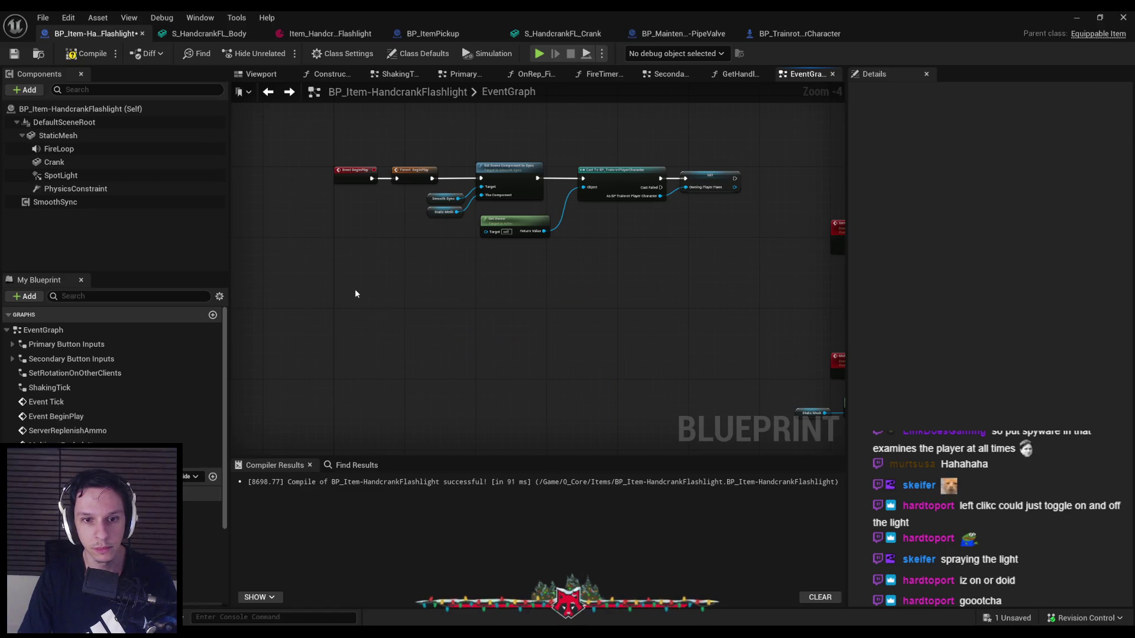
left_click(13, 56)
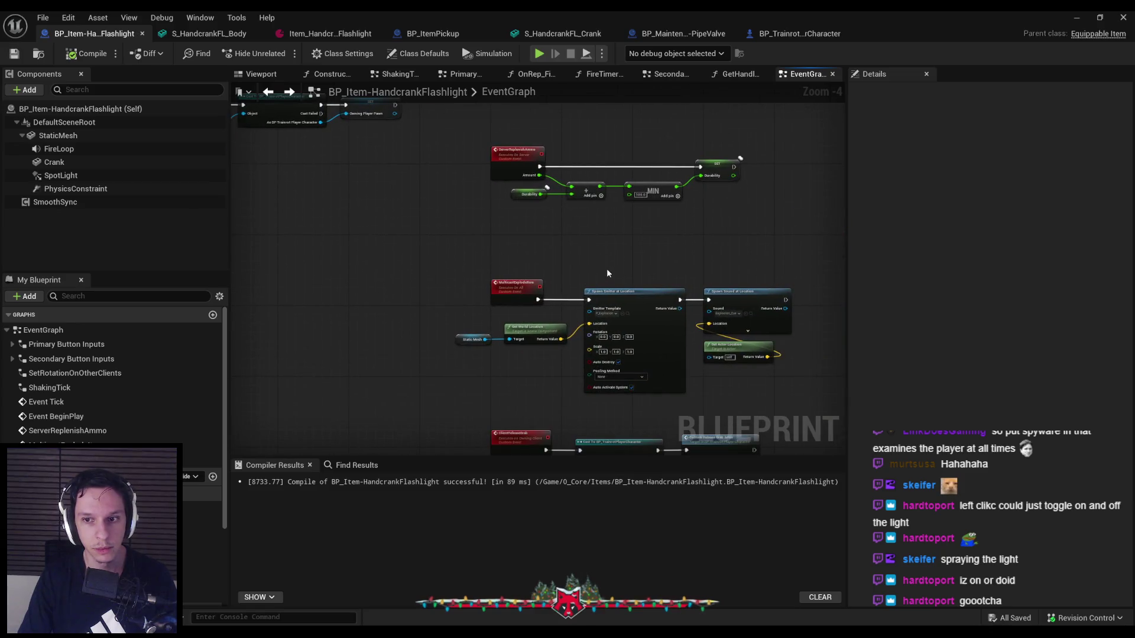
left_click_drag(580, 265, 411, 120)
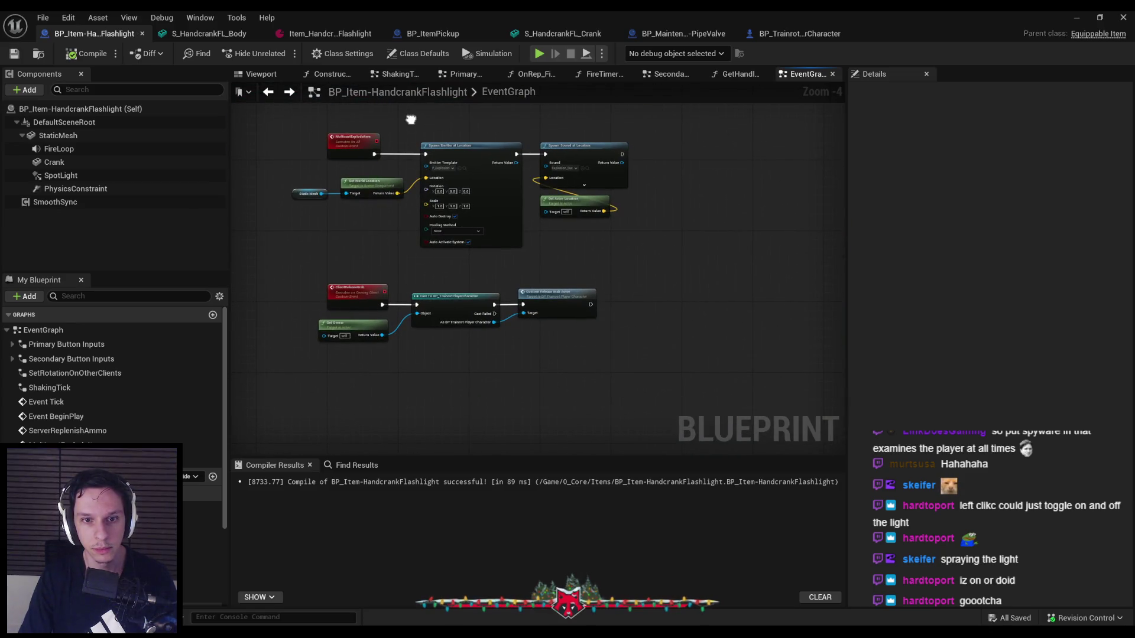
left_click(1074, 18)
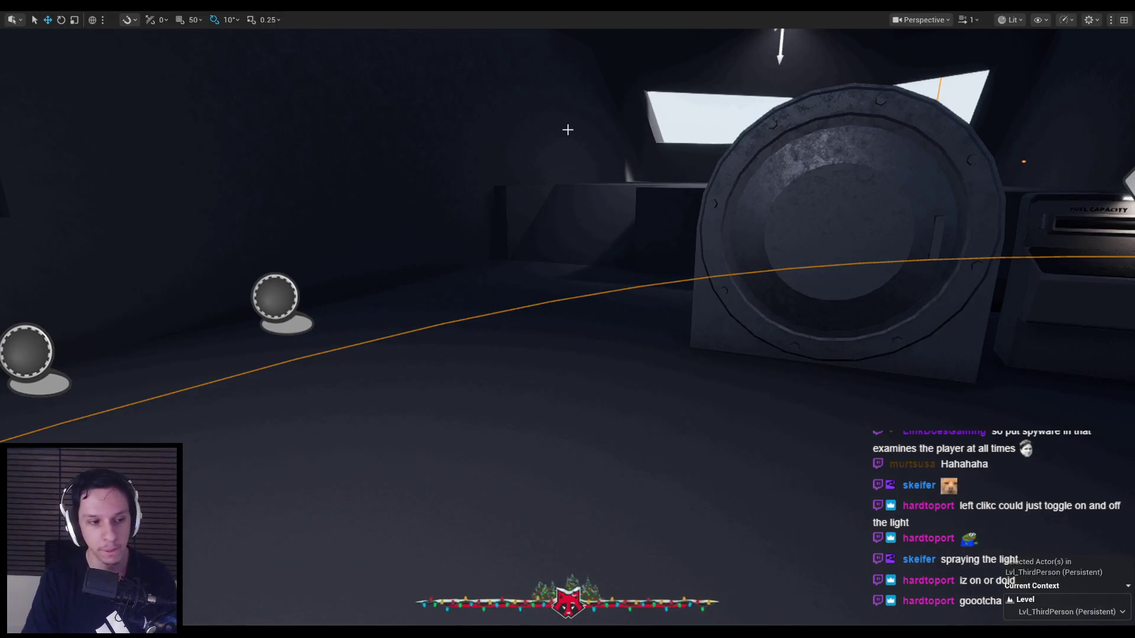
- Launch a play session with Number of Players set to 3
key("F8")
key("F8")
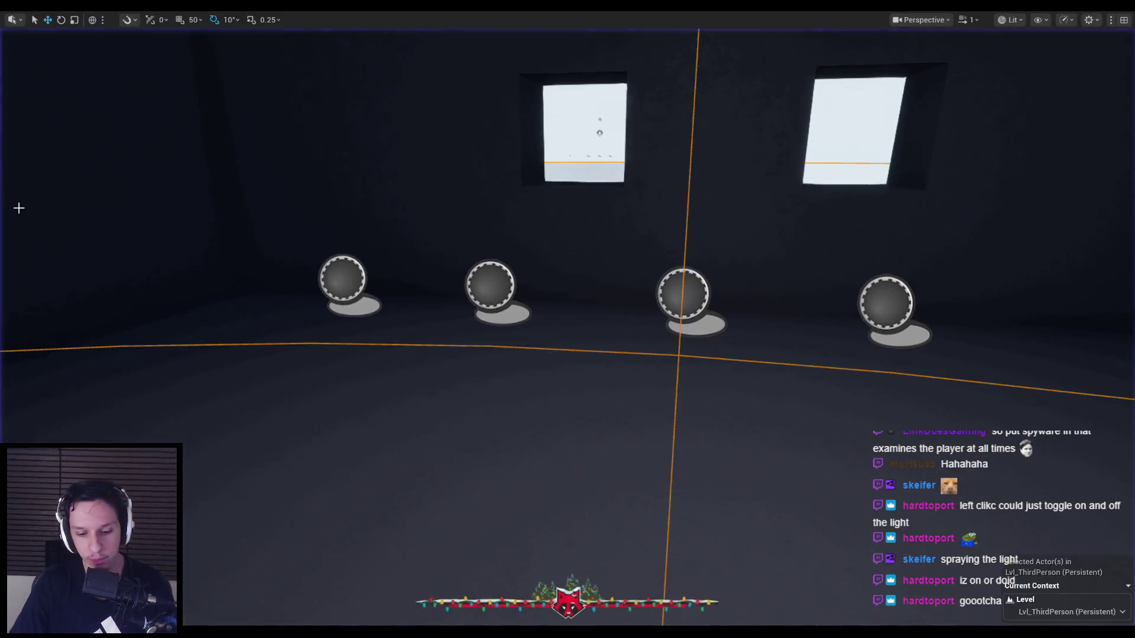
key("Escape")
left_click(341, 53)
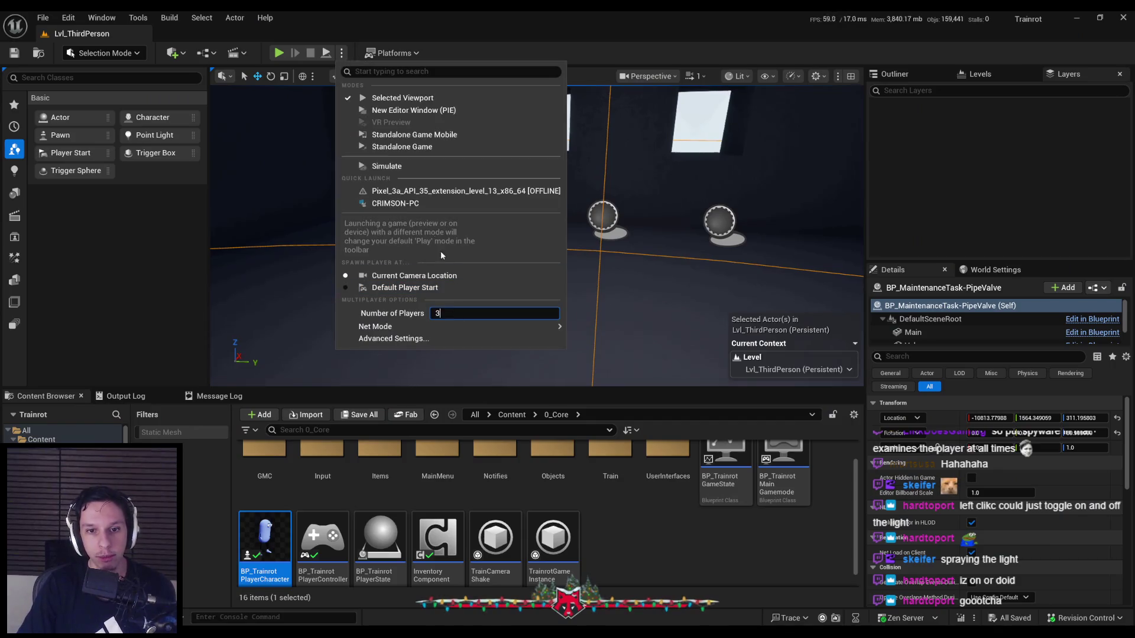
left_click(414, 110)
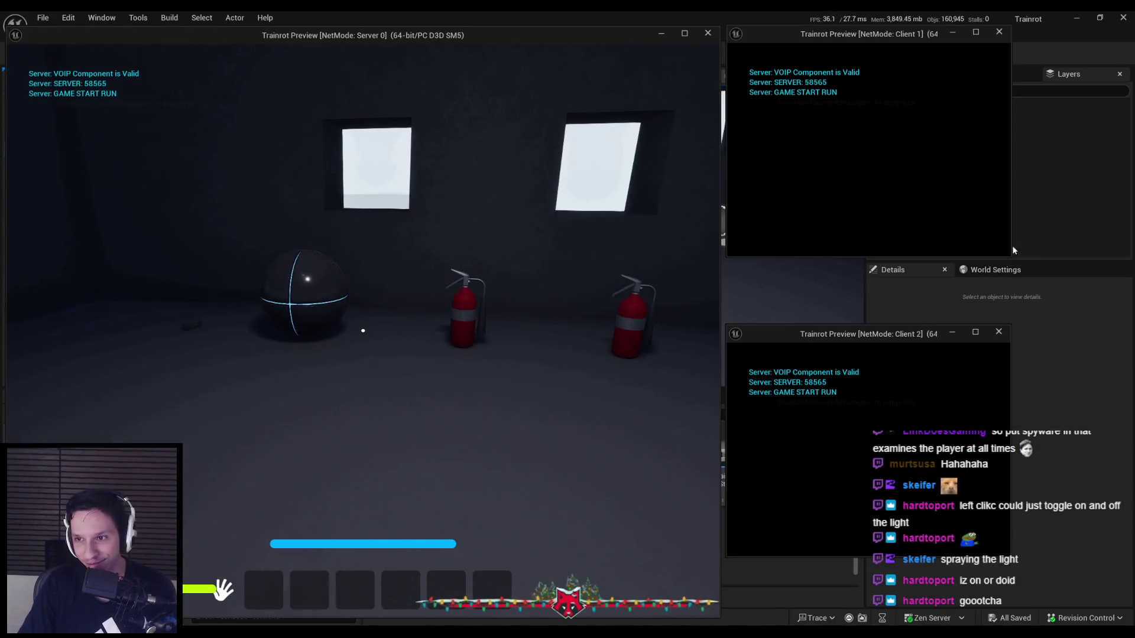
- Enlarge both client windows and walk Client 2's character into the room
mouse_move(1009, 258)
left_mouse_down()
mouse_move(1115, 309)
mouse_move(1116, 330)
left_mouse_up()
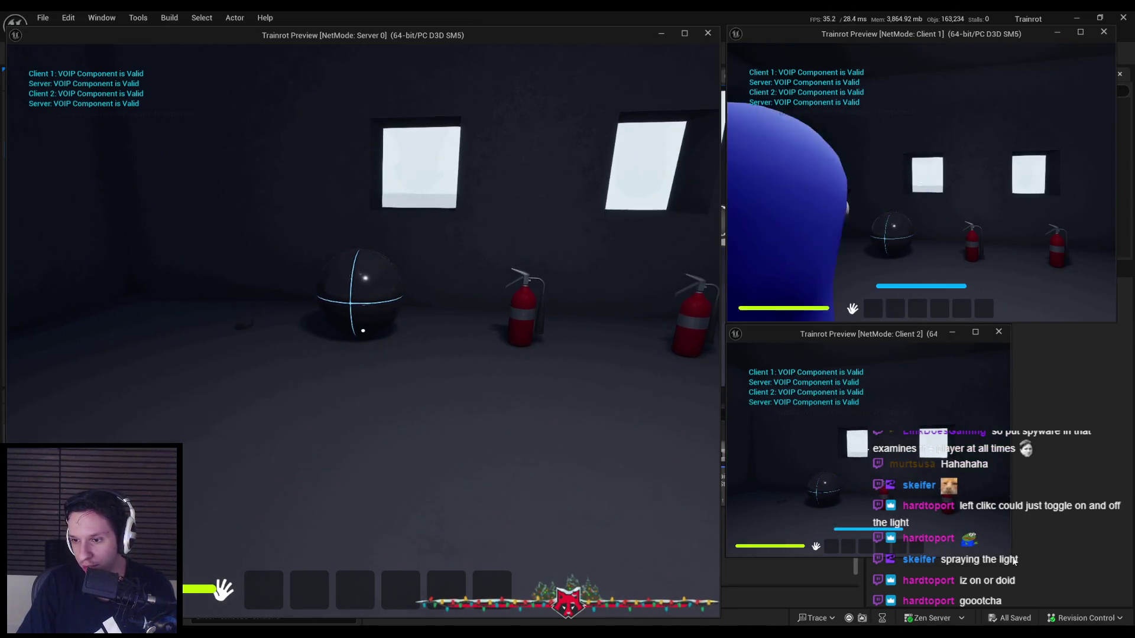
left_click_drag(1015, 560, 1122, 617)
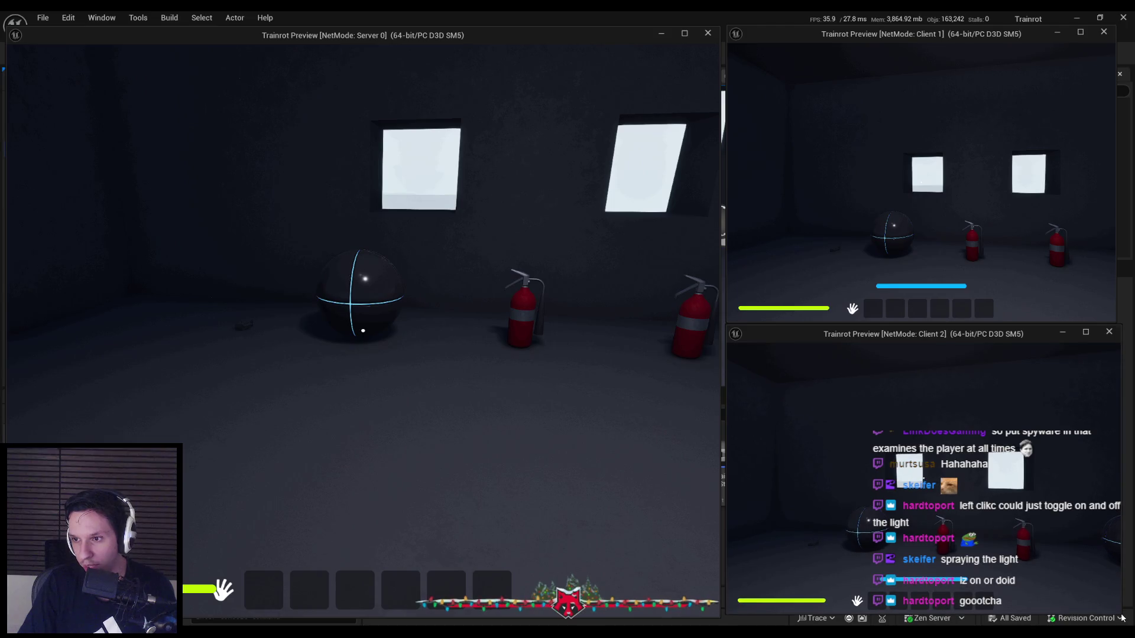
left_click(1037, 561)
key("w")
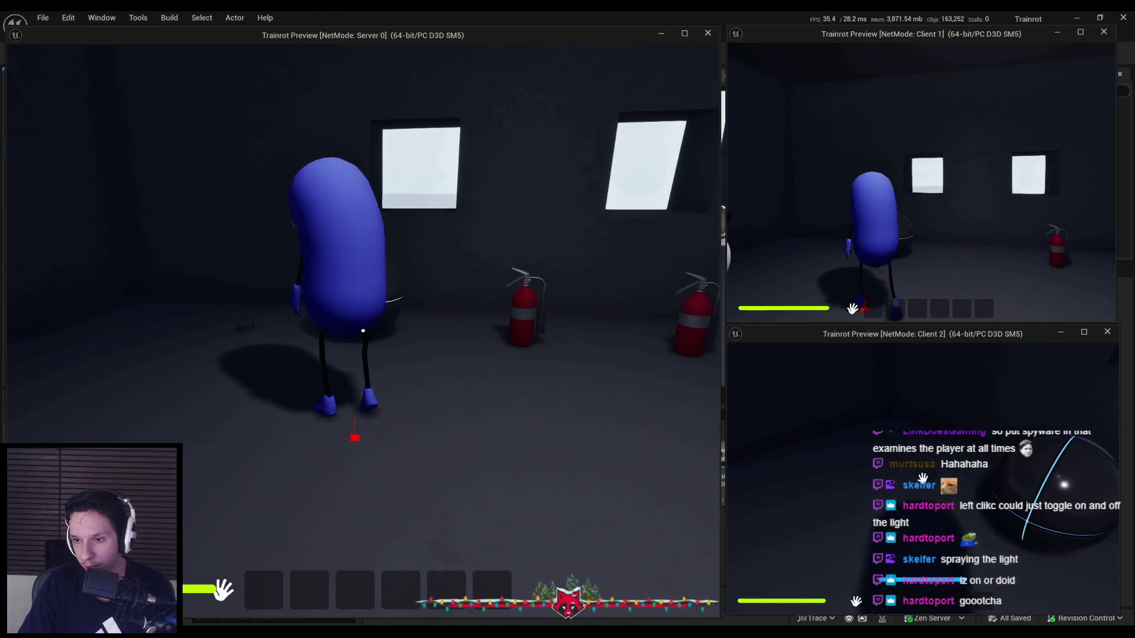
key("w")
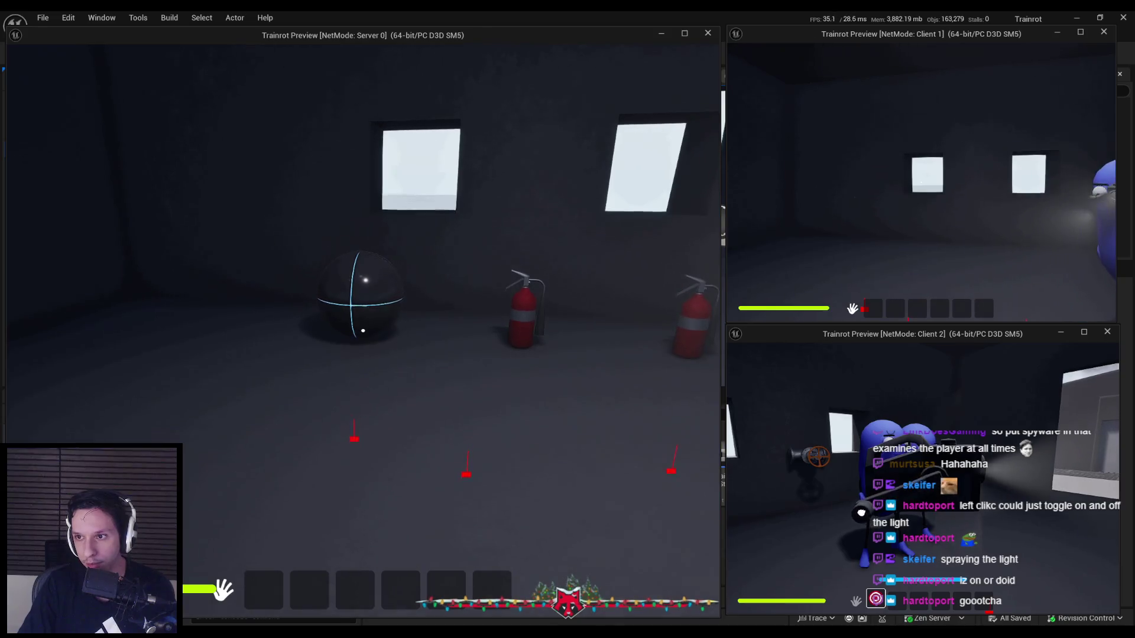
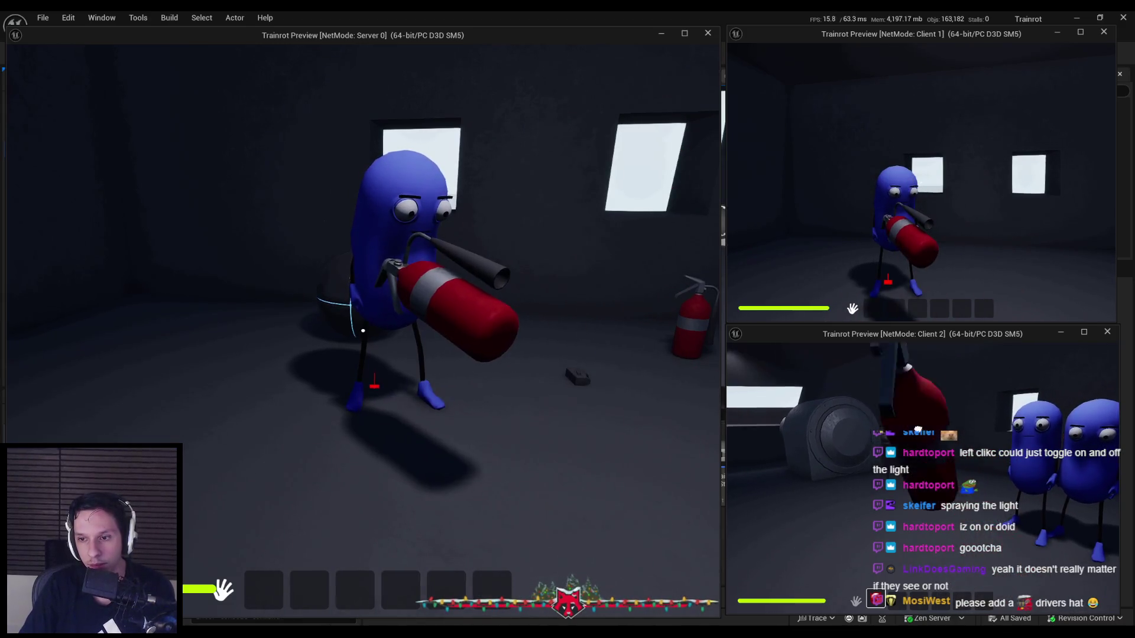
- Detonate the held fire extinguisher in the server window, then stop the three-player session
left_click(363, 331)
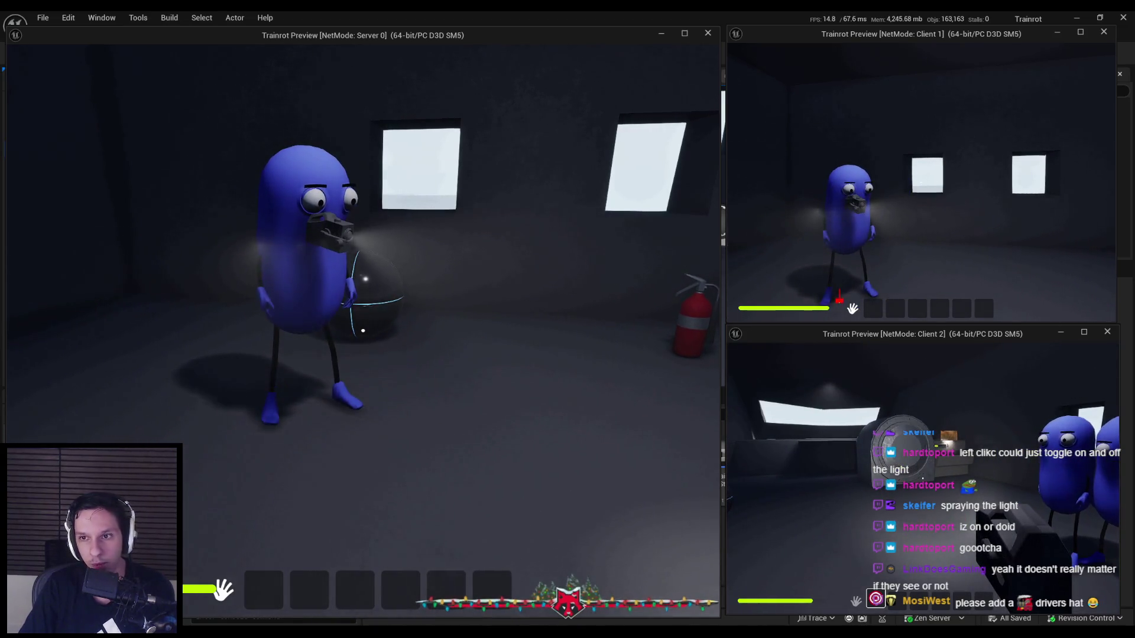
key("Escape")
- Launch a play session in the level viewport and equip the first-slot item
left_click(344, 54)
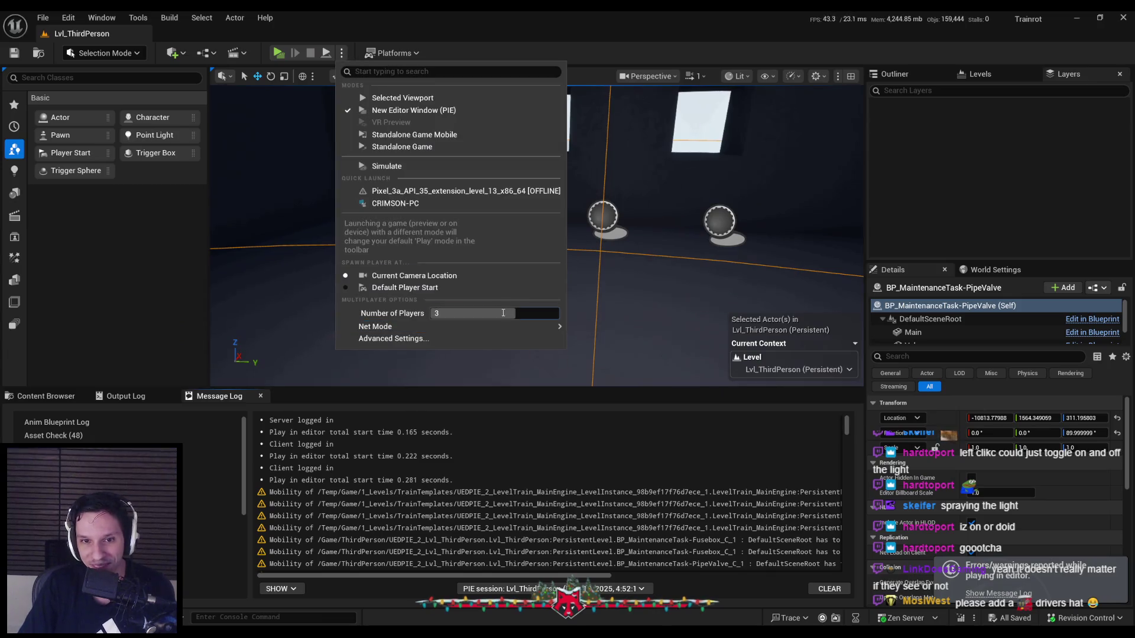
left_click(437, 99)
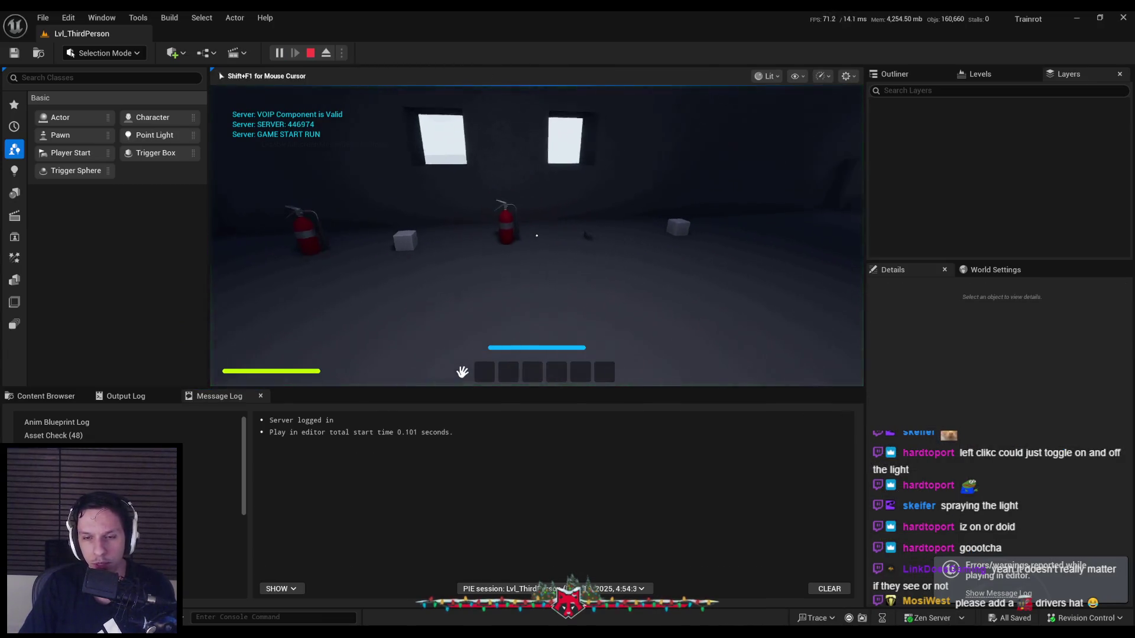
key("e")
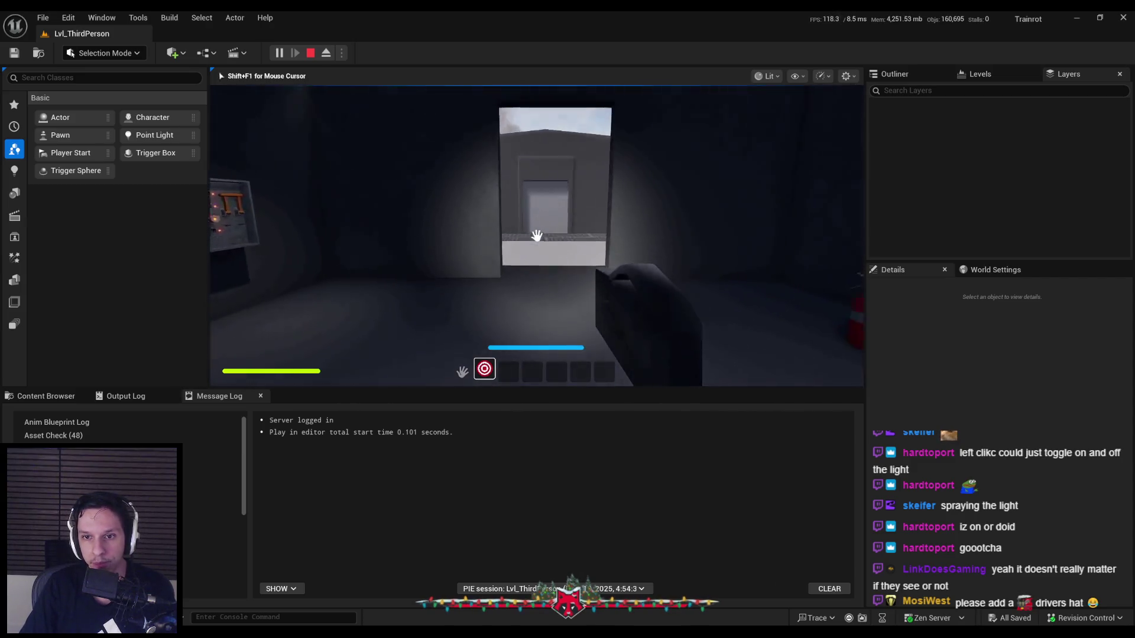
- Walk through the doorway and dark room toward the lit doorway, then go fullscreen
key("w")
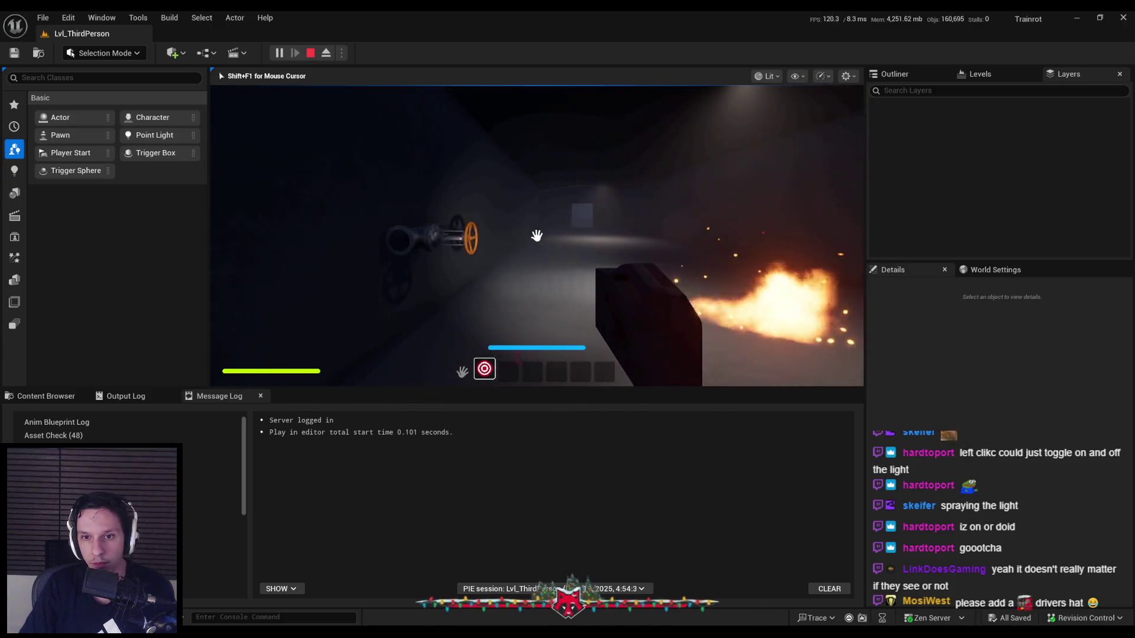
key("w")
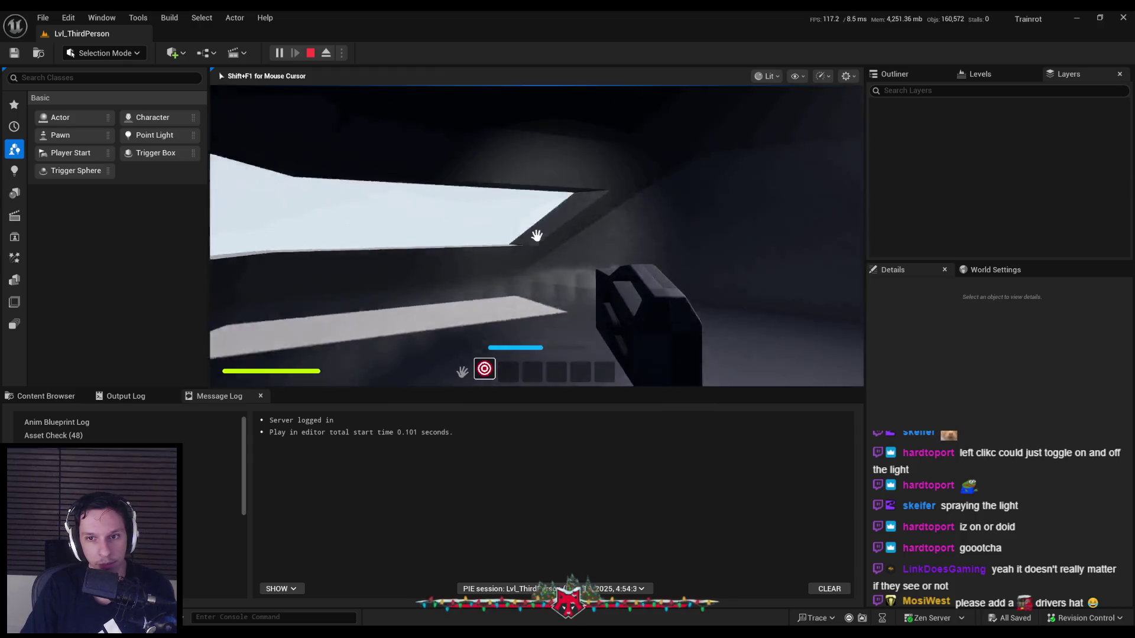
key("w")
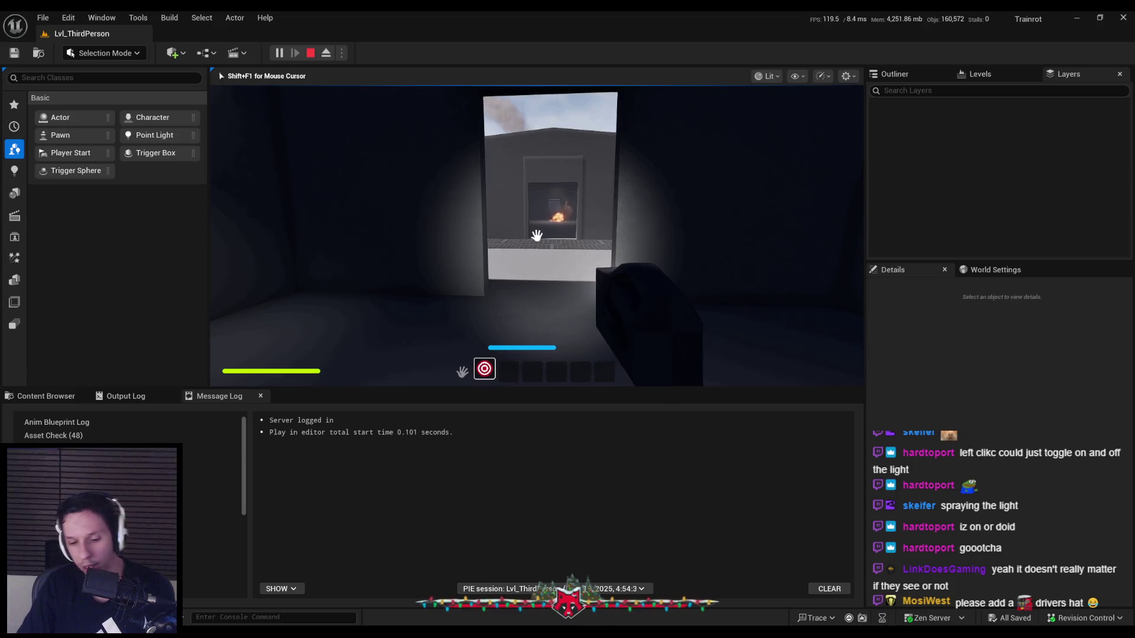
key("F11")
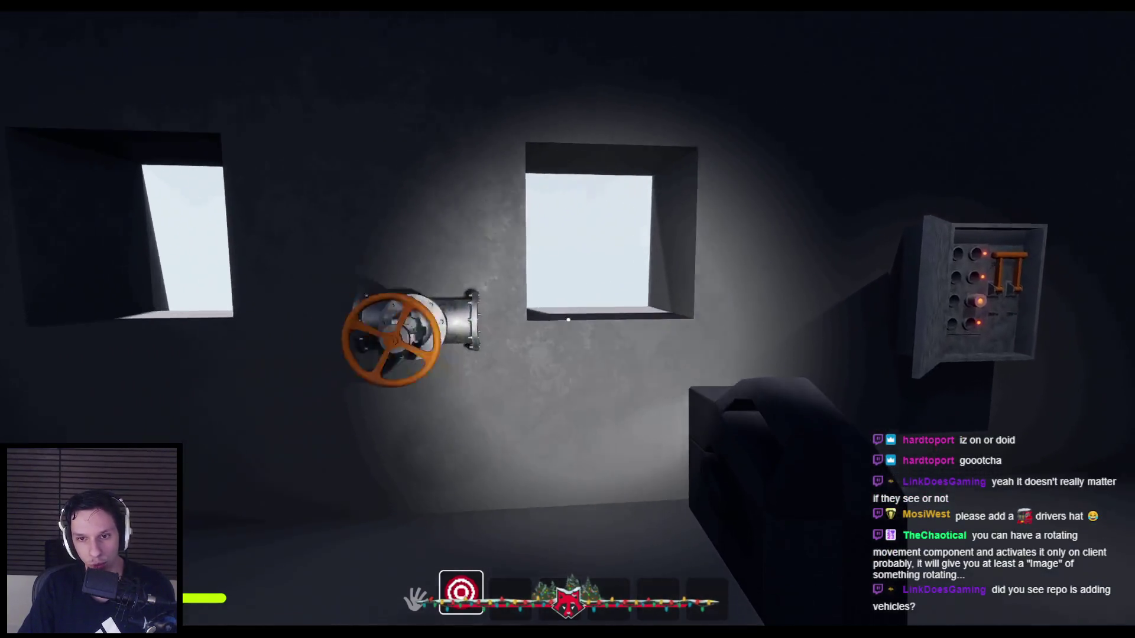
- Climb through the window into the engine room and approach the valve and fuse box
key("space")
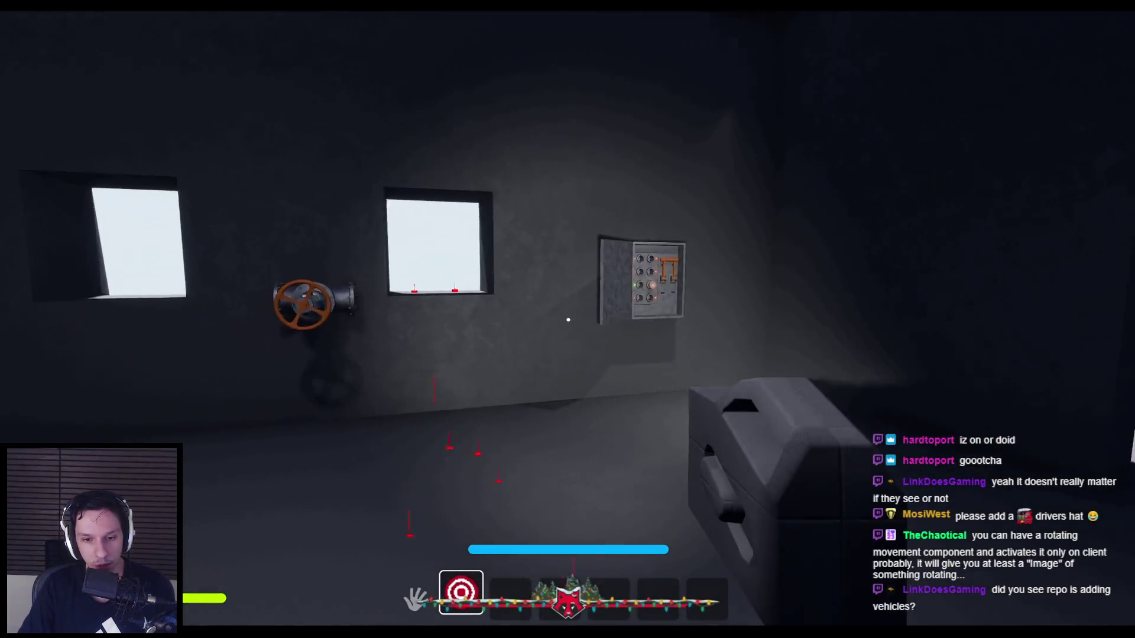
key("w")
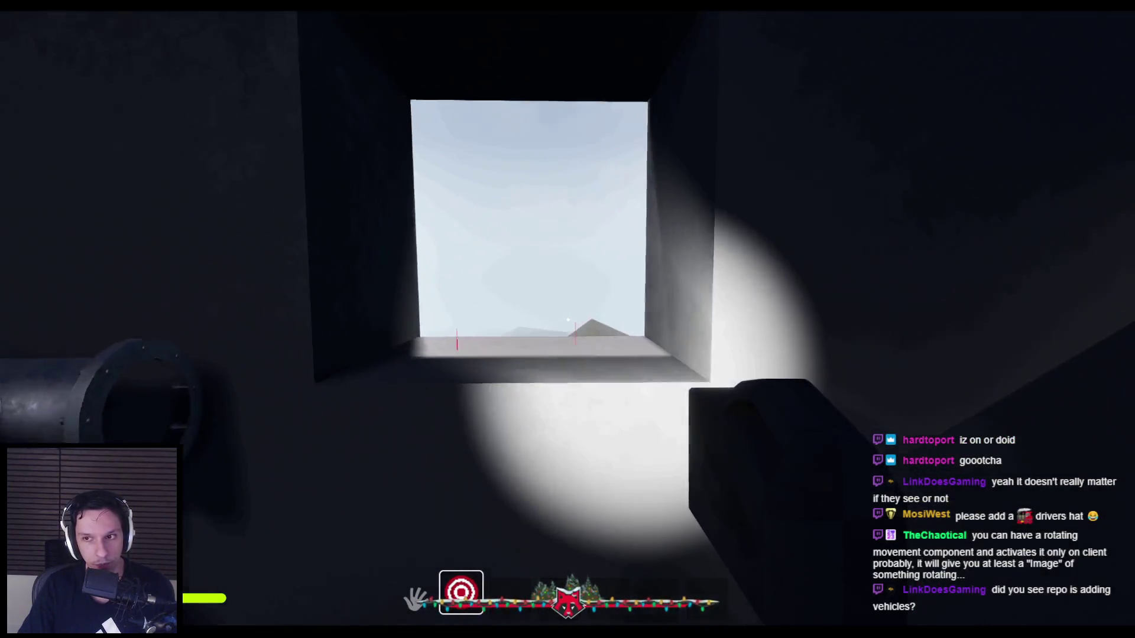
key("space")
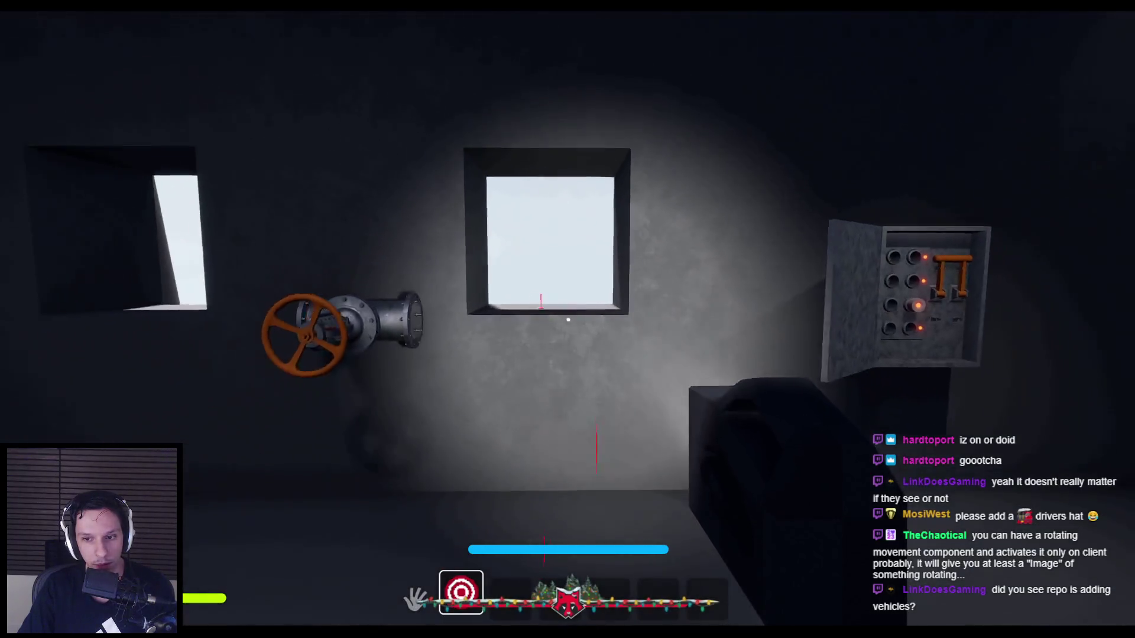
key("s")
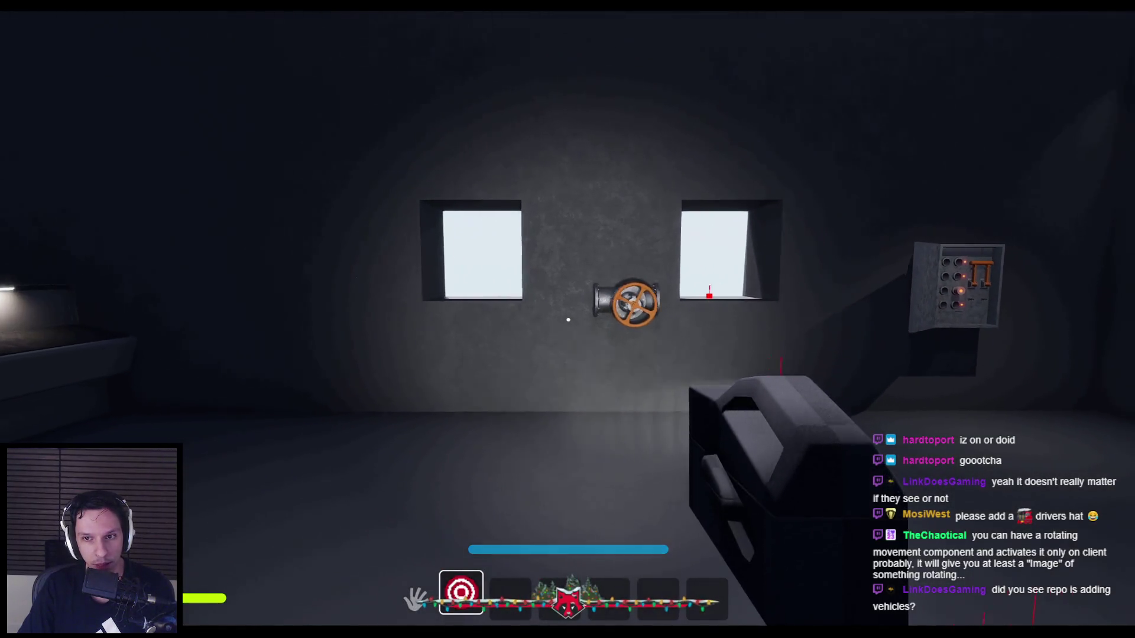
key("d")
key("s")
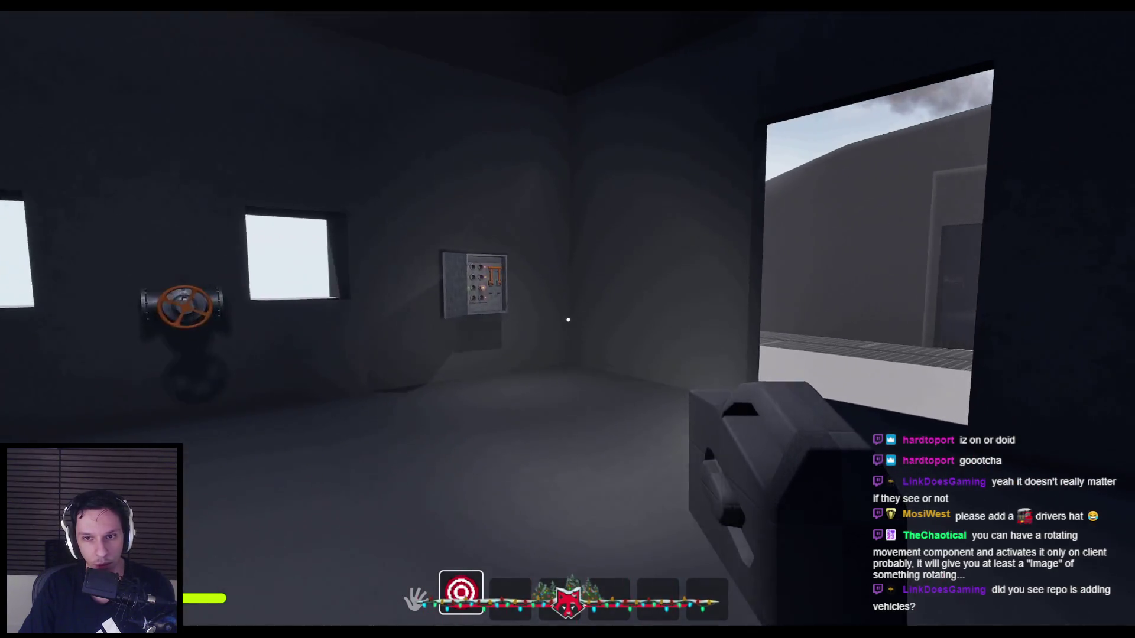
mouse_move(568, 320)
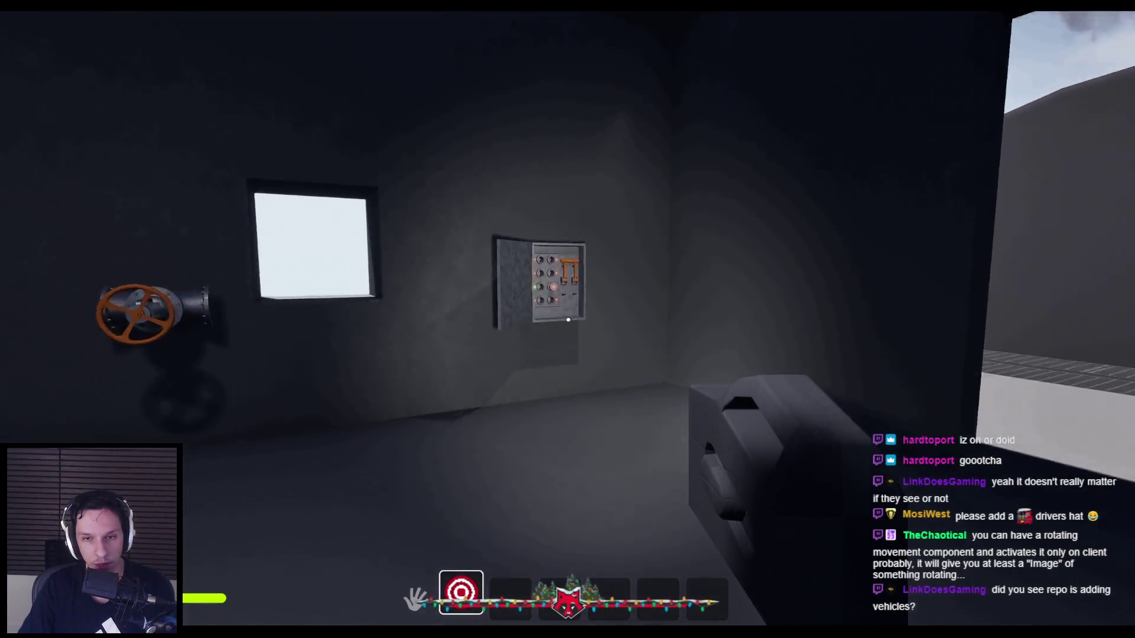
key("w")
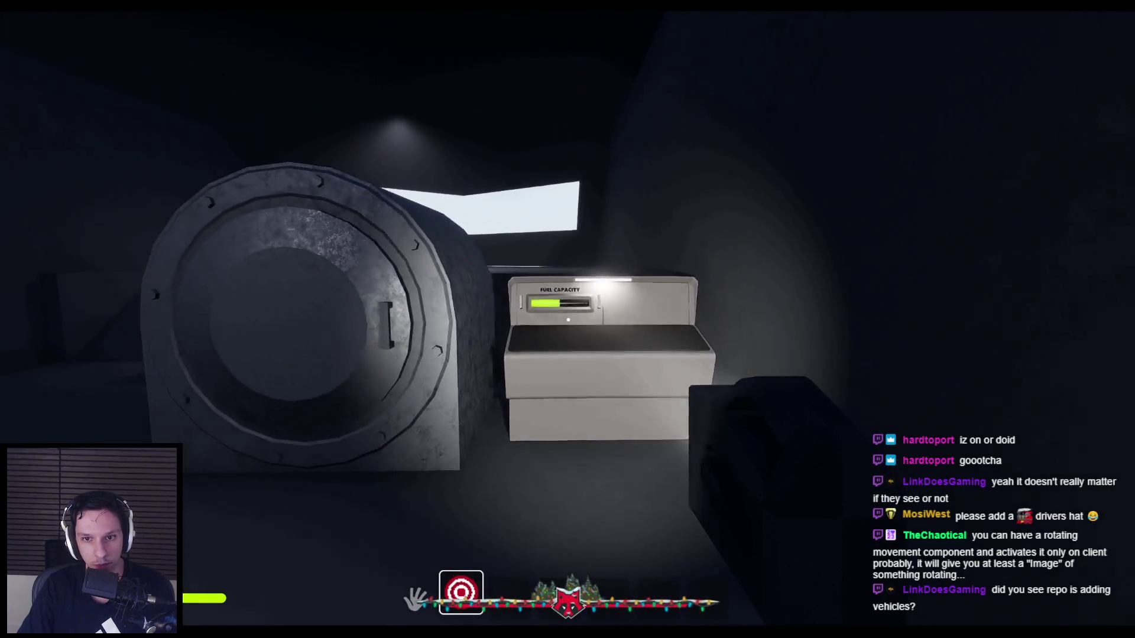
- Put the flashlight away, open the furnace door, and take the flashlight out again
key("2")
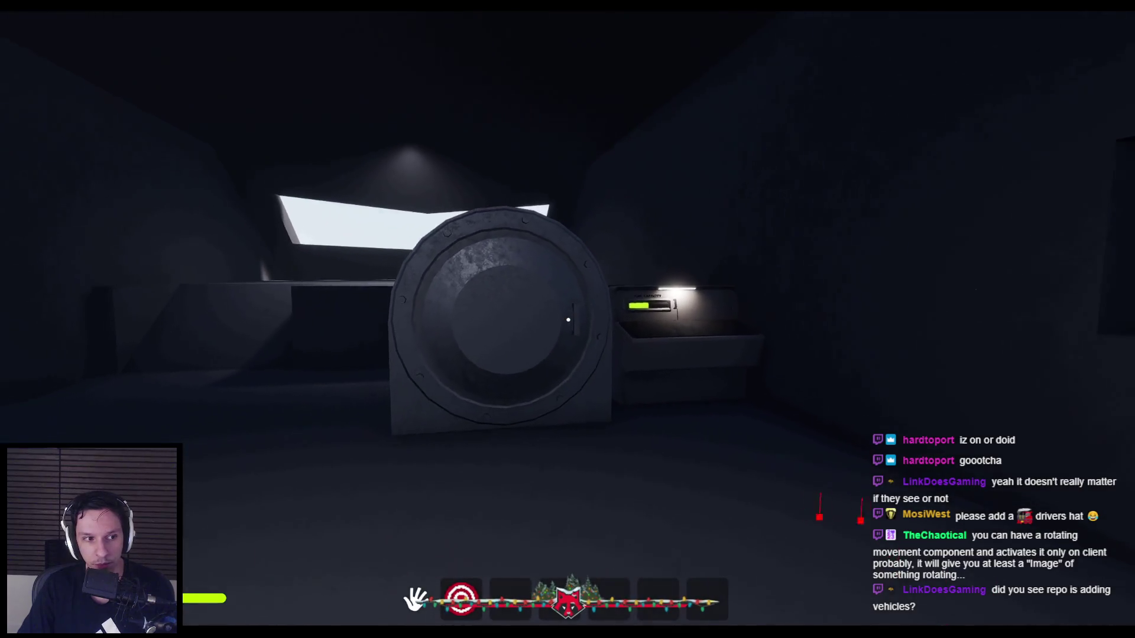
left_click(690, 315)
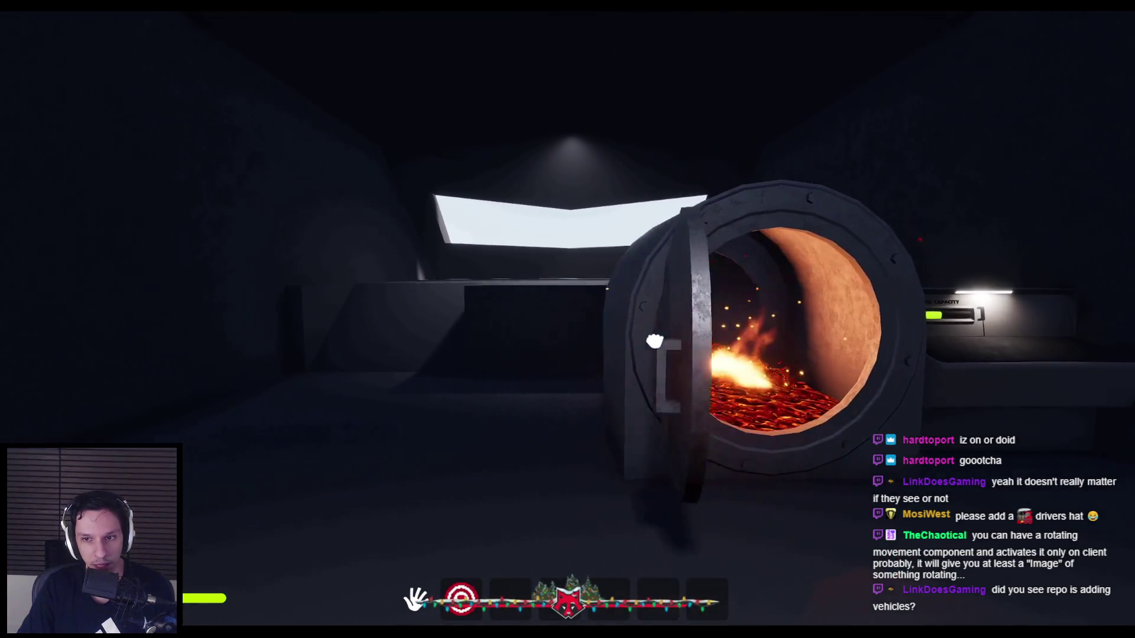
mouse_move(568, 320)
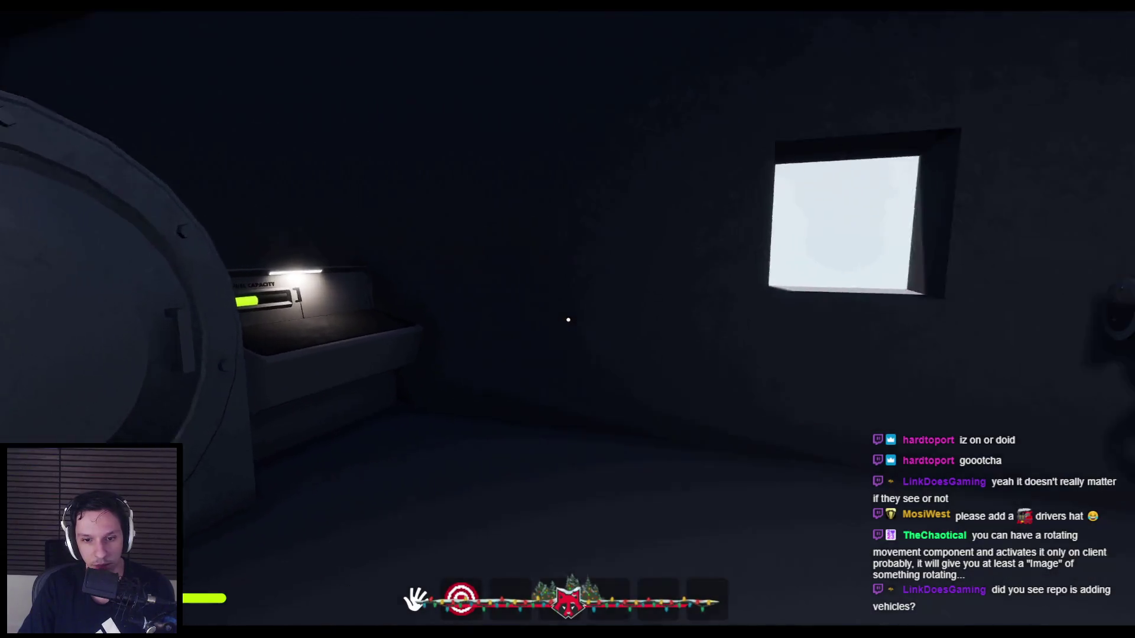
key("1")
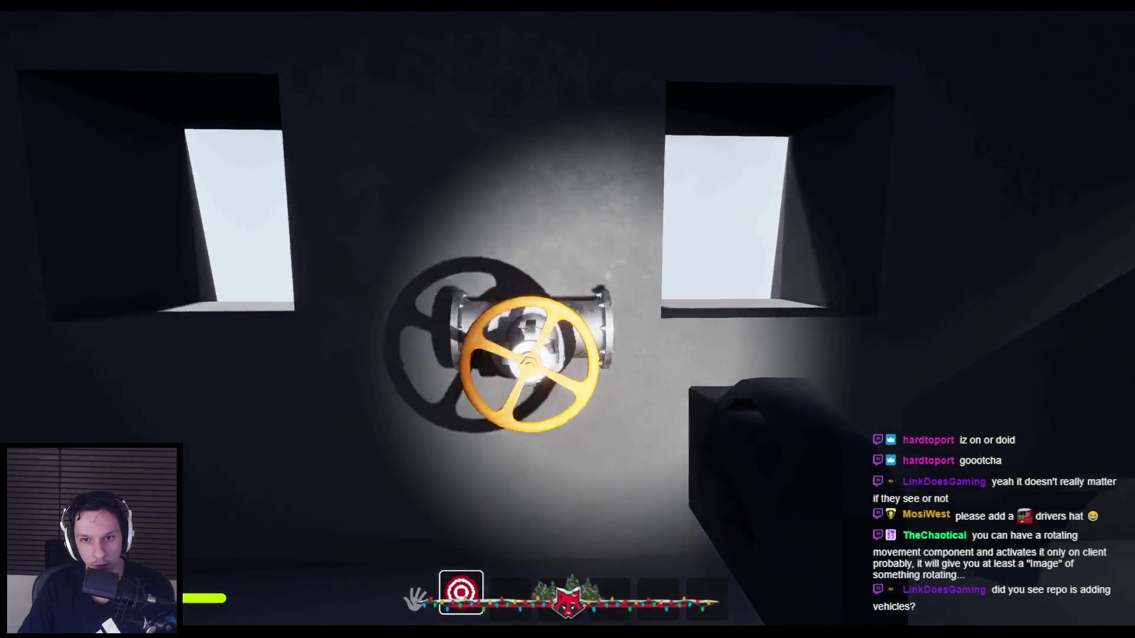
- Inspect the open fuse box and the pipe valve with the flashlight from several distances
key("w")
key("1")
key("s")
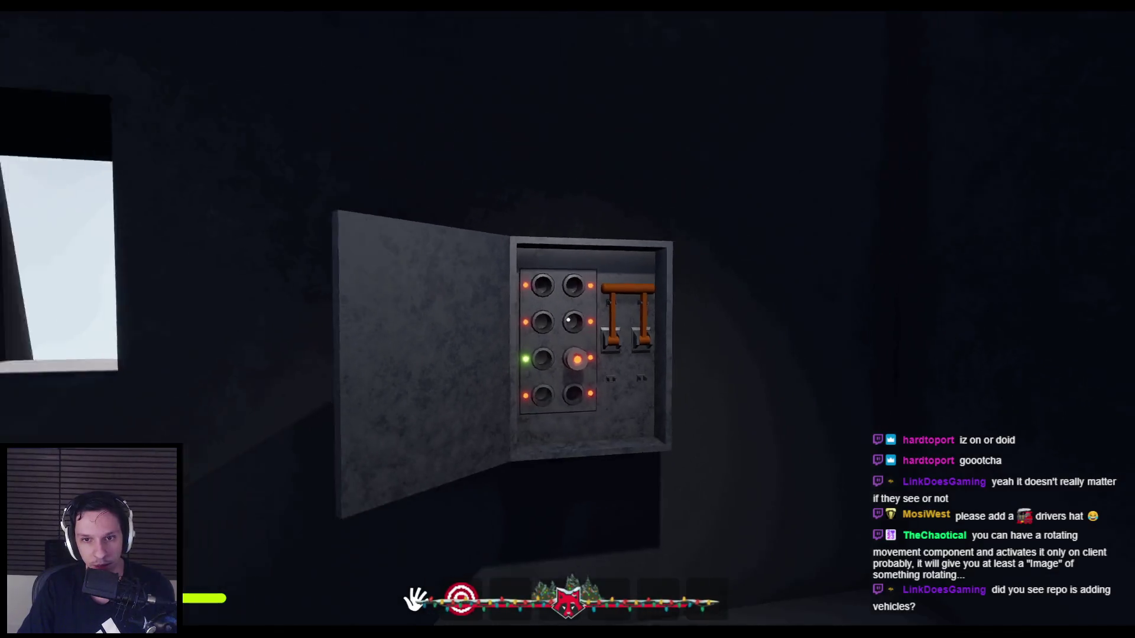
key("1")
key("w")
key("s")
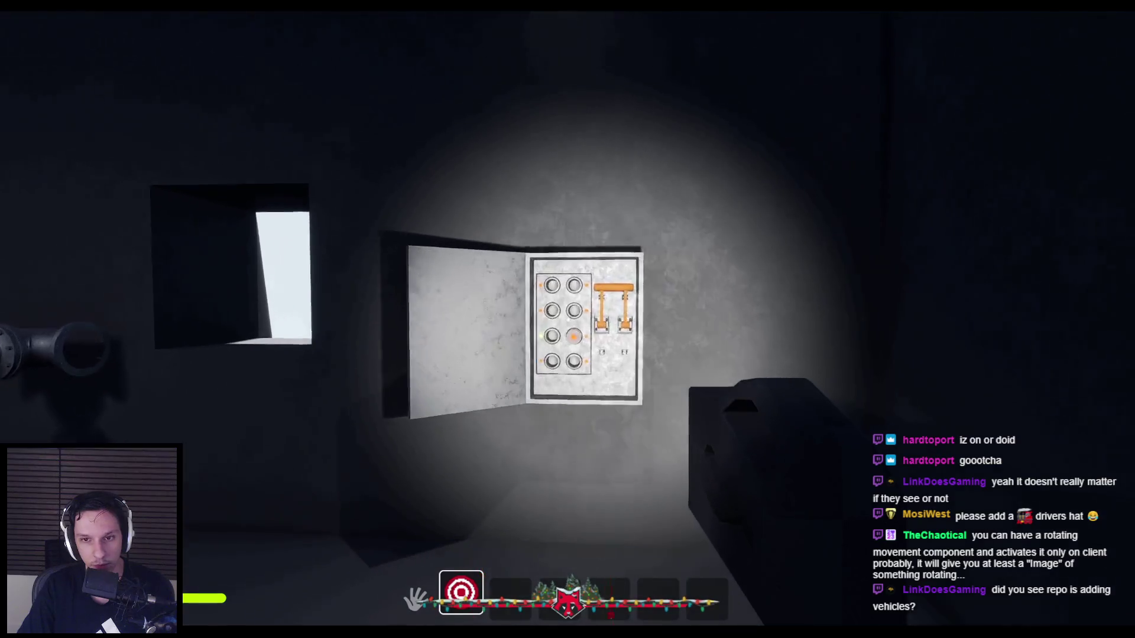
key("w")
key("s")
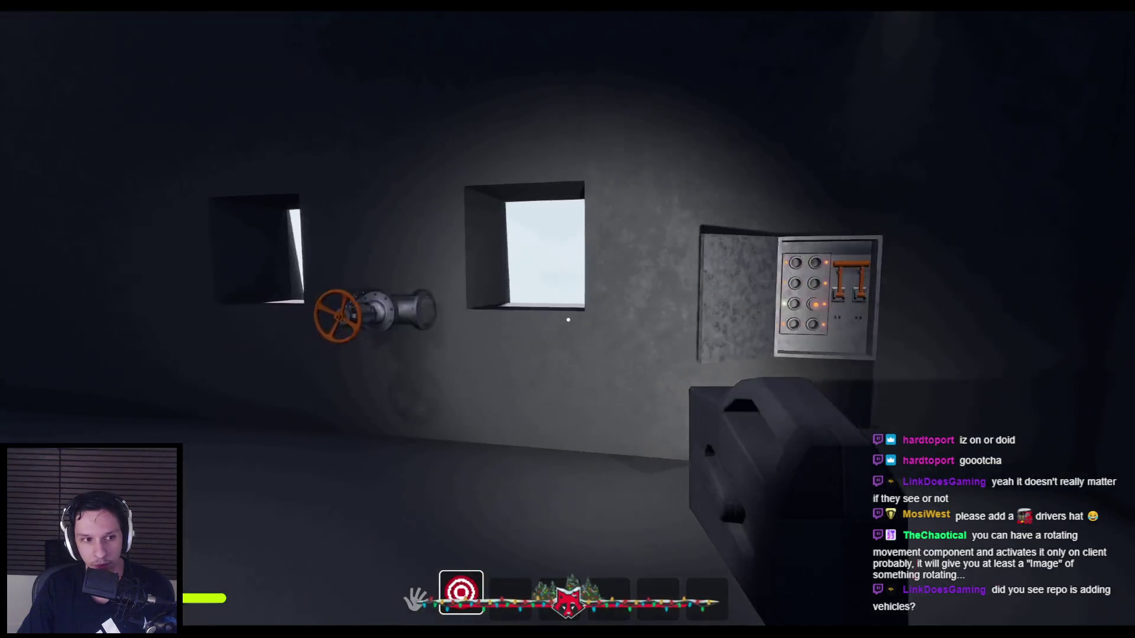
key("w")
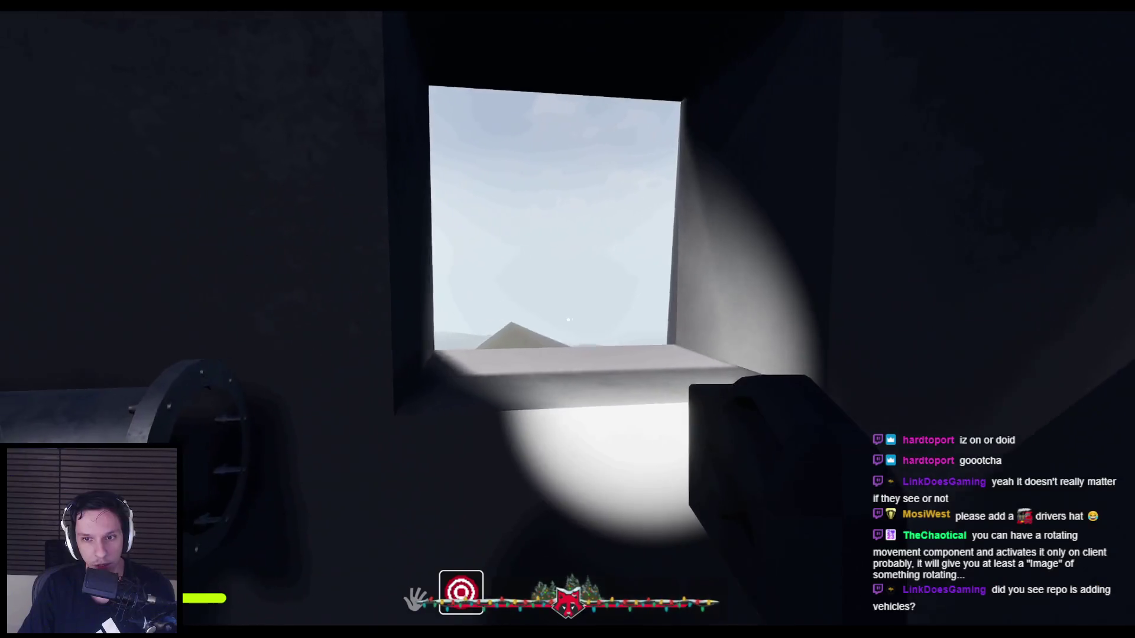
key("s")
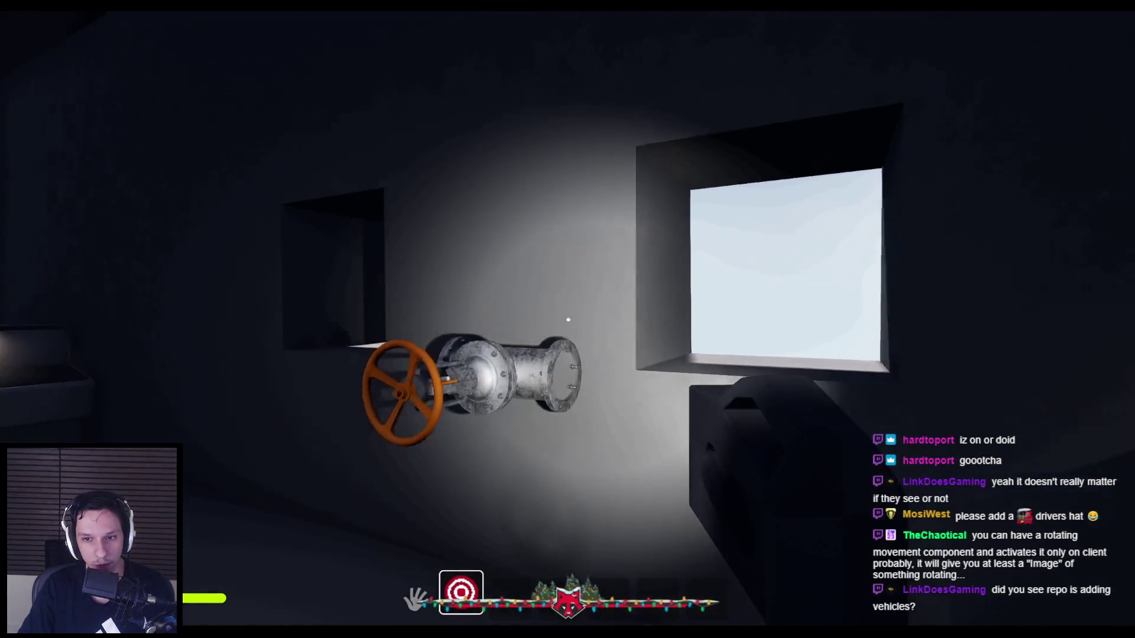
key("w")
key("s")
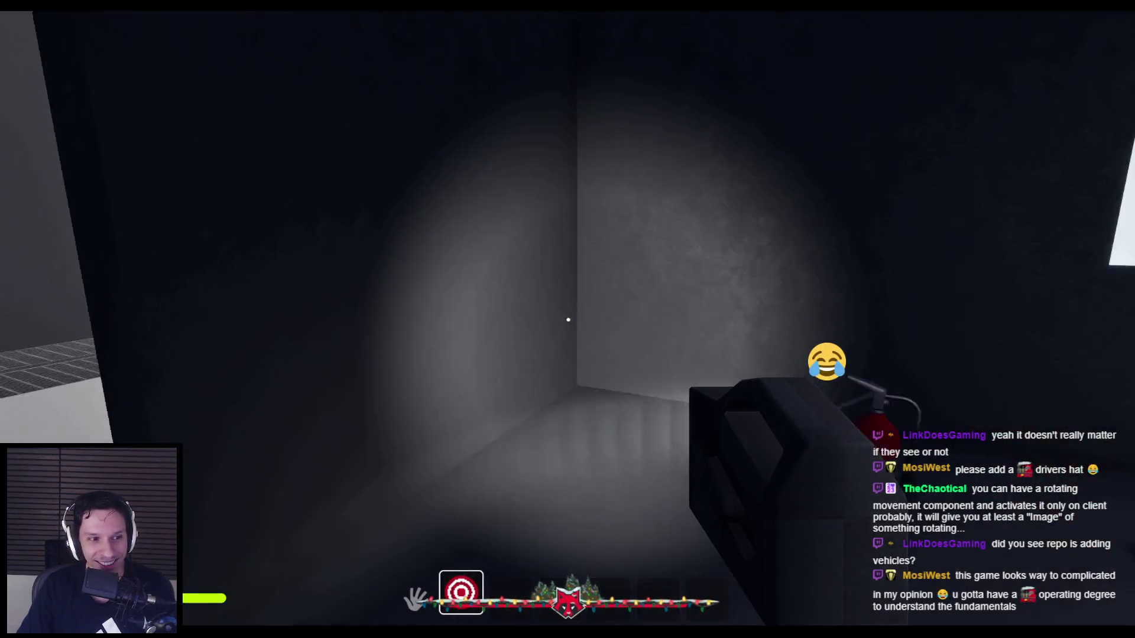
- Move the grey cube beside the furnace, carry an extinguisher into the furnace, and shut its door
key("w")
key("1")
mouse_move(567, 319)
left_mouse_down()
mouse_move(425, 451)
mouse_move(393, 355)
mouse_move(524, 337)
mouse_move(566, 374)
mouse_move(567, 319)
left_mouse_up()
key("w")
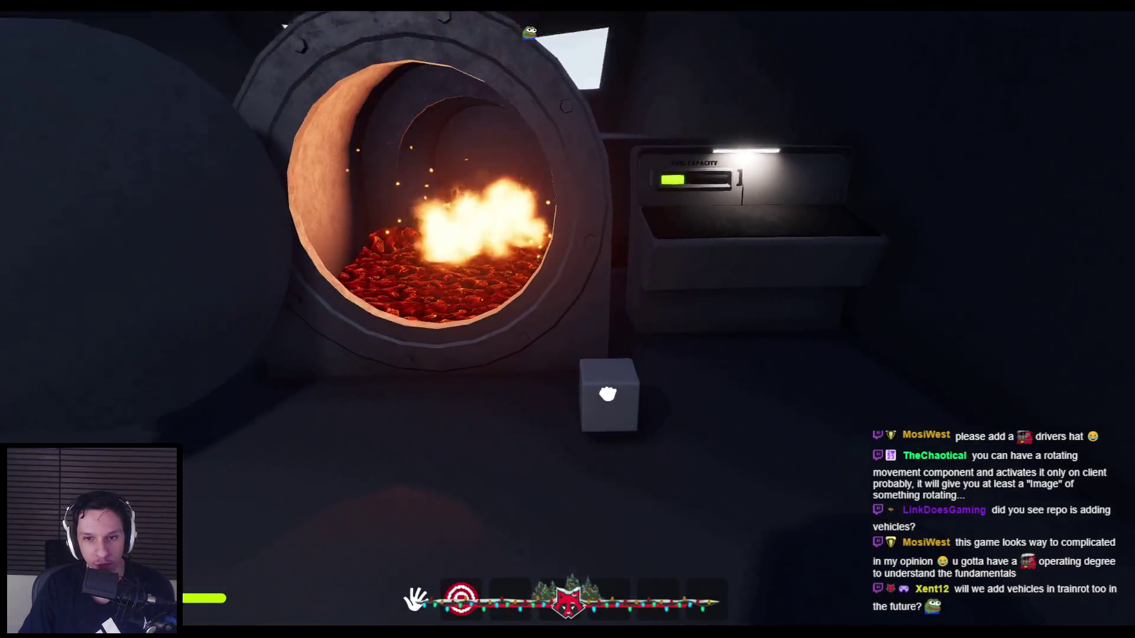
mouse_move(567, 320)
left_mouse_down()
mouse_move(578, 350)
mouse_move(555, 337)
left_mouse_up()
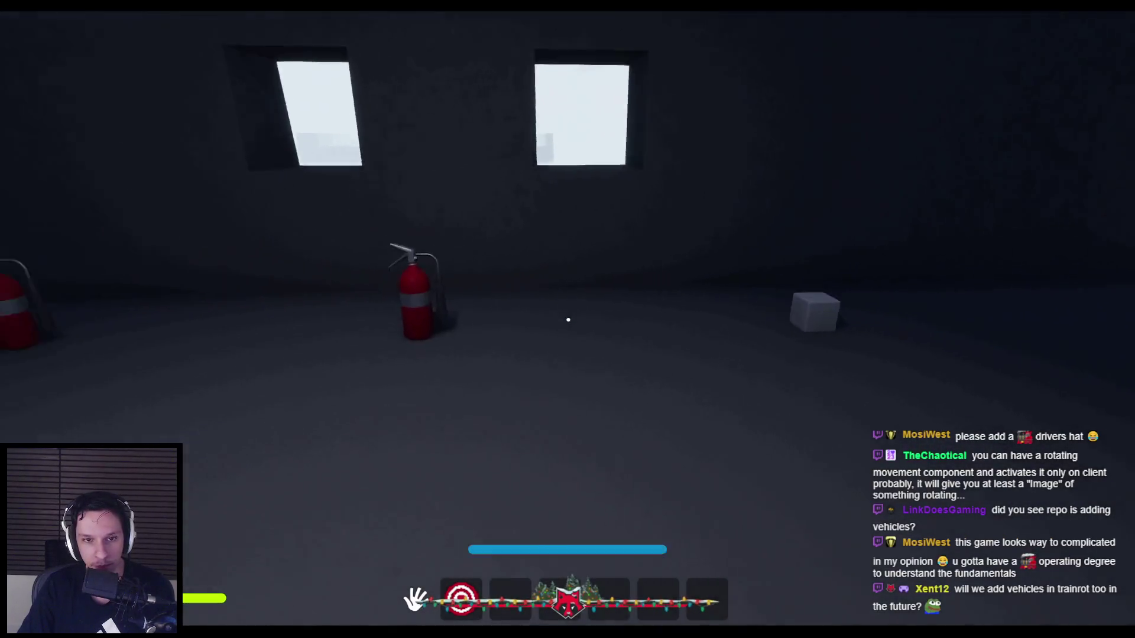
mouse_move(567, 319)
left_mouse_down()
mouse_move(455, 376)
mouse_move(567, 319)
left_mouse_up()
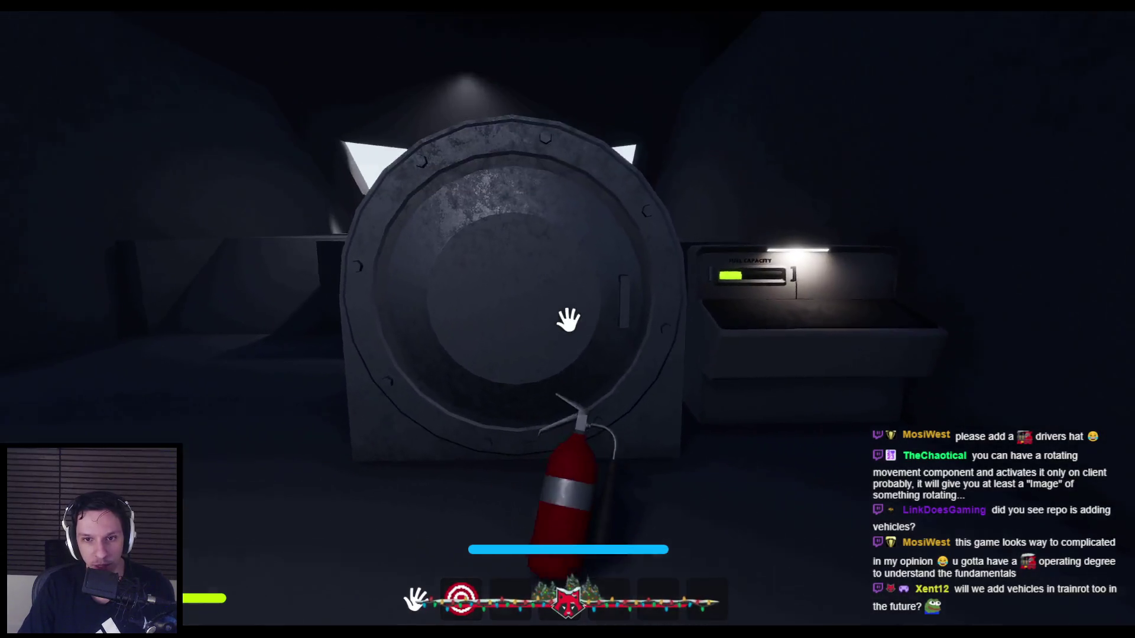
left_click(567, 320)
left_click_drag(636, 472, 570, 366)
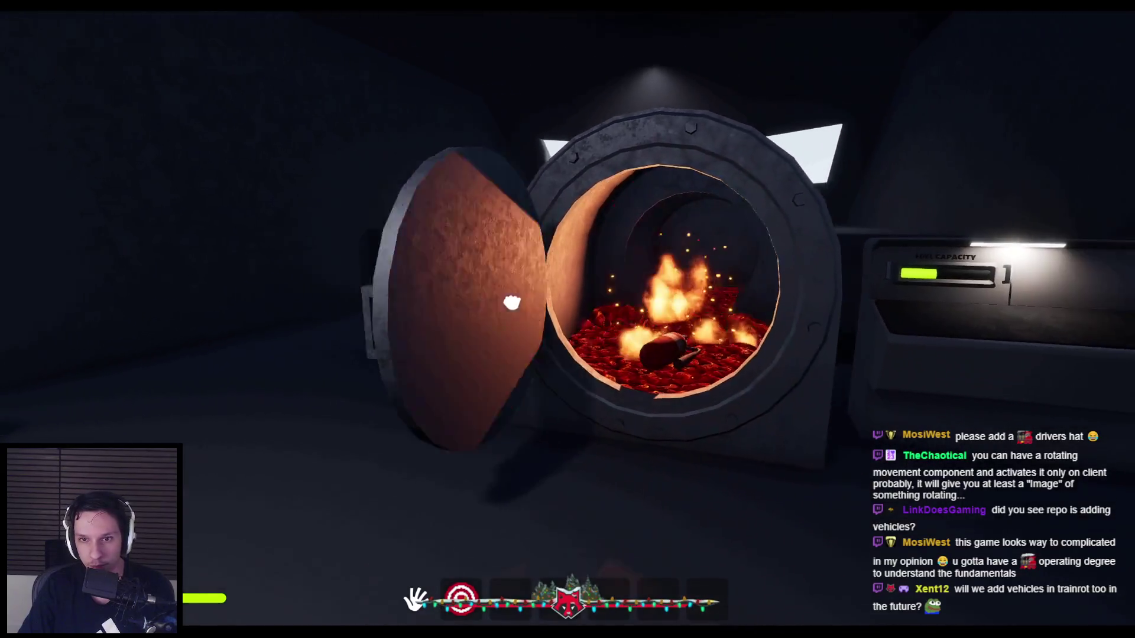
left_click_drag(512, 303, 570, 322)
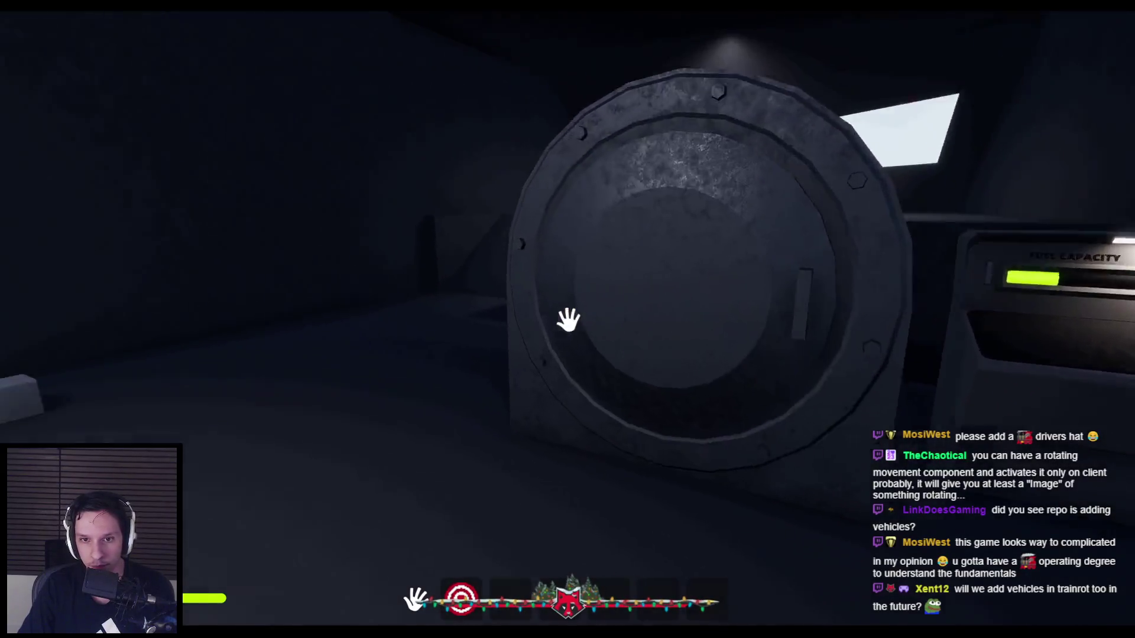
- Walk out along the train's walkway with the handcrank flashlight equipped, then stop the playtest
key("w")
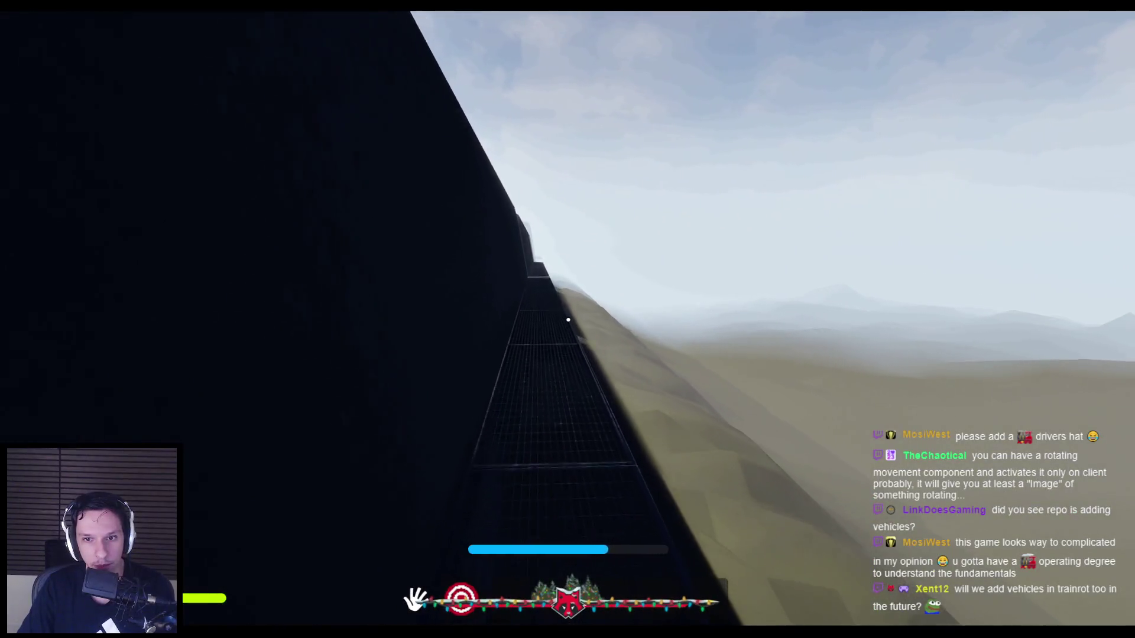
key("w")
key("w")
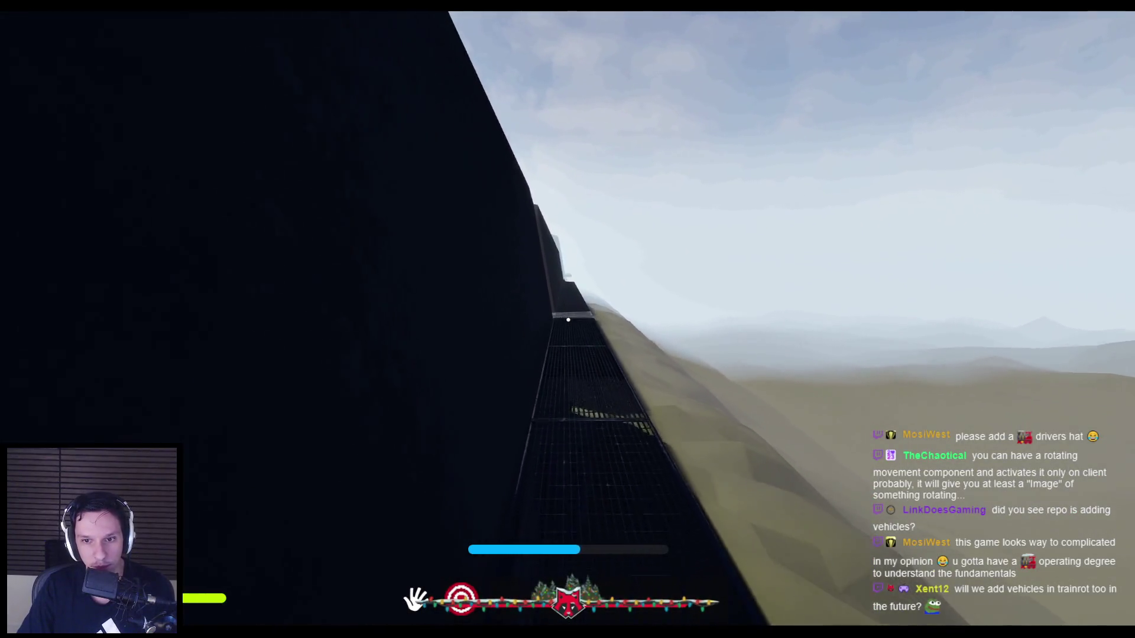
key("2")
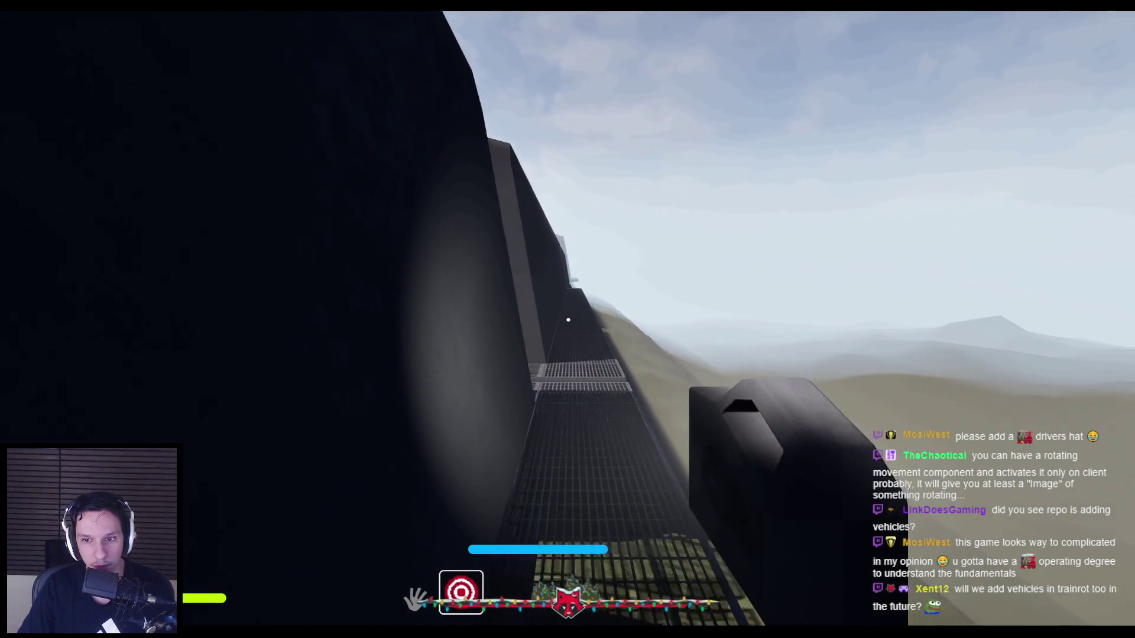
key("Escape")
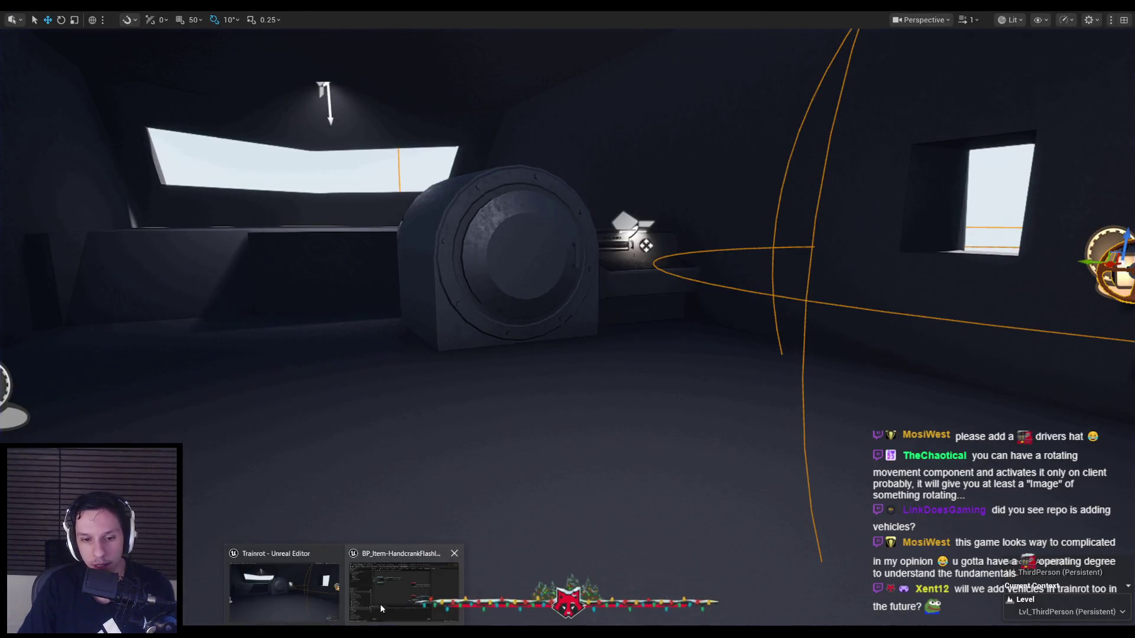
- Set the flashlight SpotLight's Volumetric Scattering Intensity to 0 and start a fresh playtest
left_click(380, 610)
left_click(65, 175)
scroll(982, 482, "down", 10)
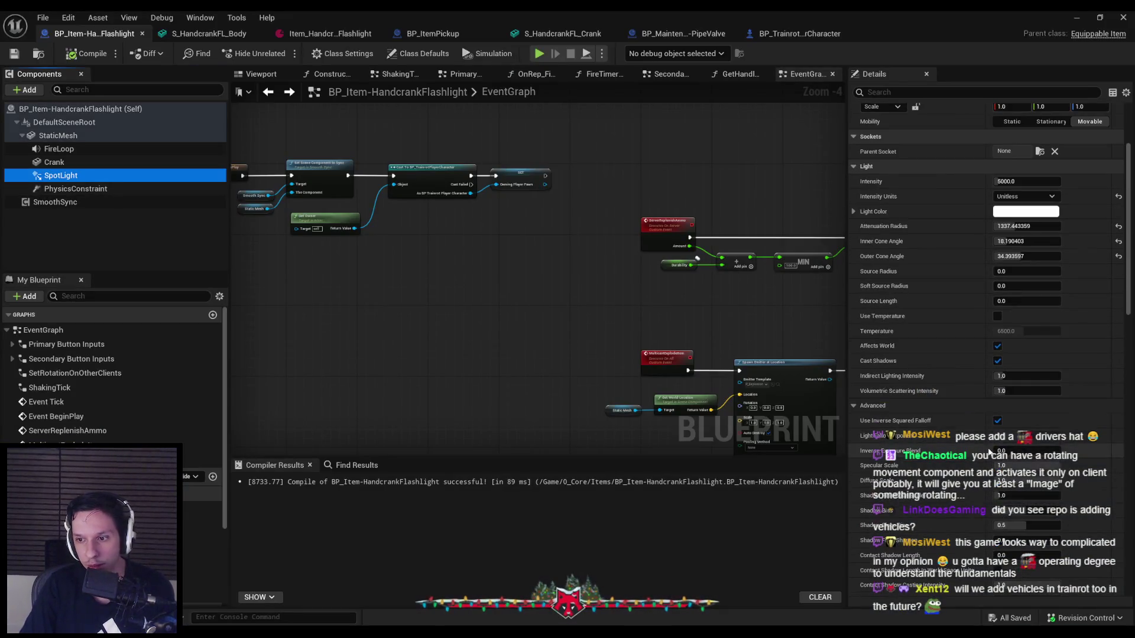
scroll(981, 480, "down", 4)
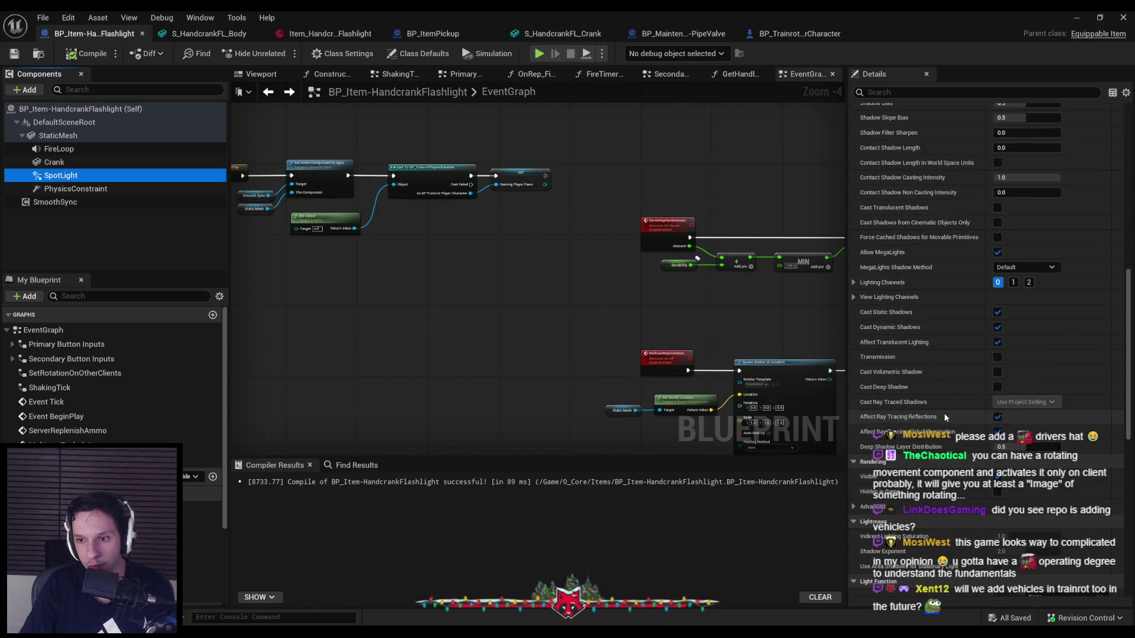
scroll(932, 267, "up", 5)
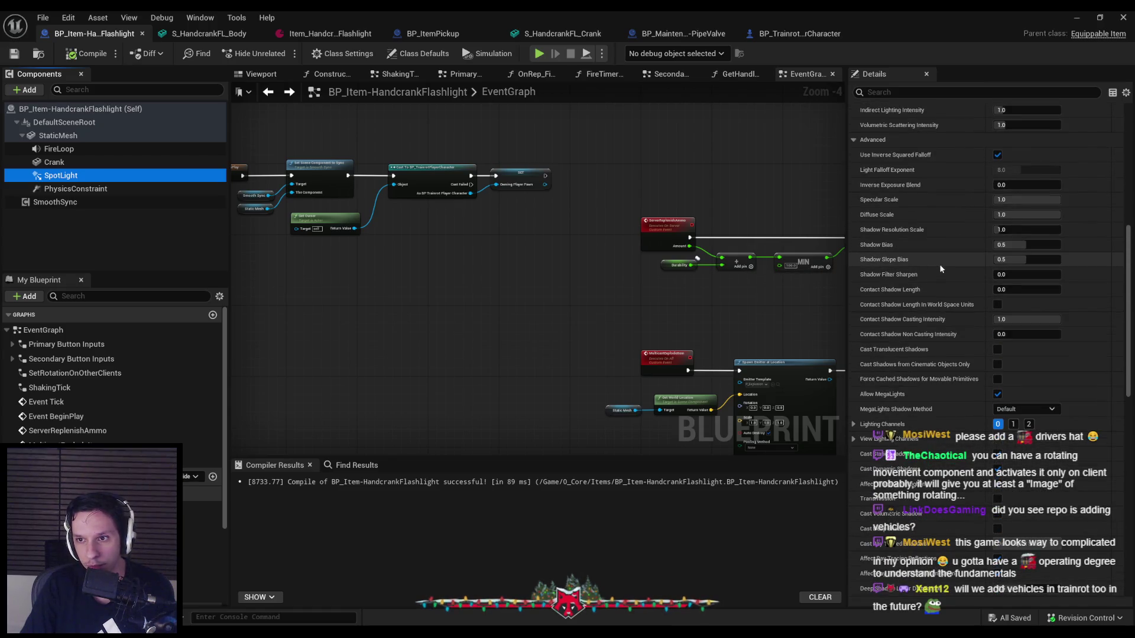
left_click(944, 214)
type("0")
key("Return")
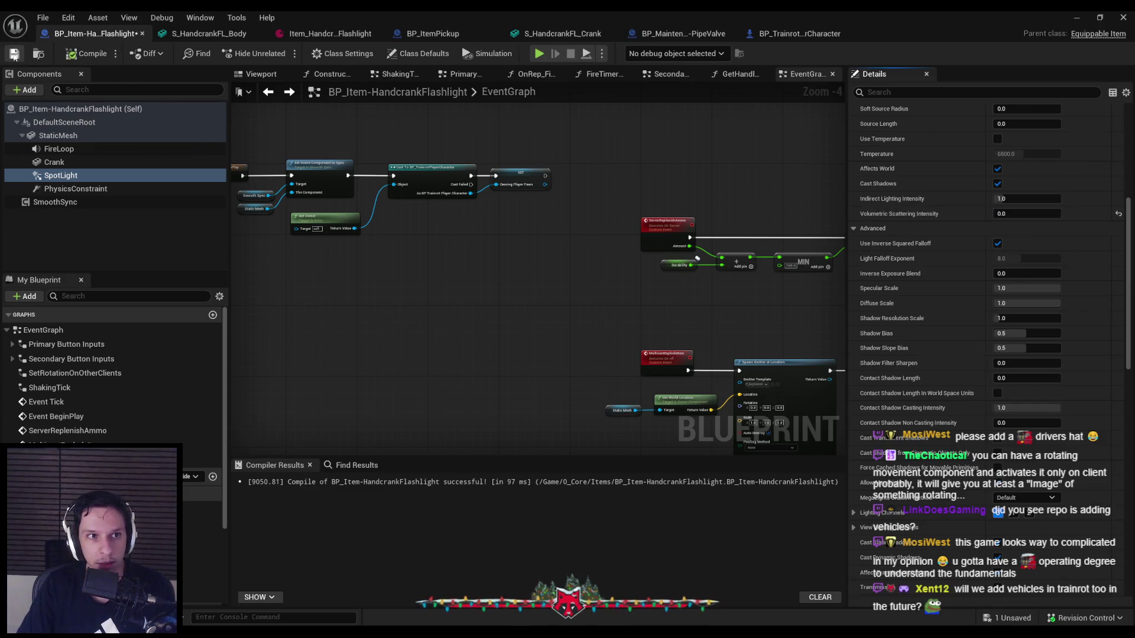
left_click(1076, 17)
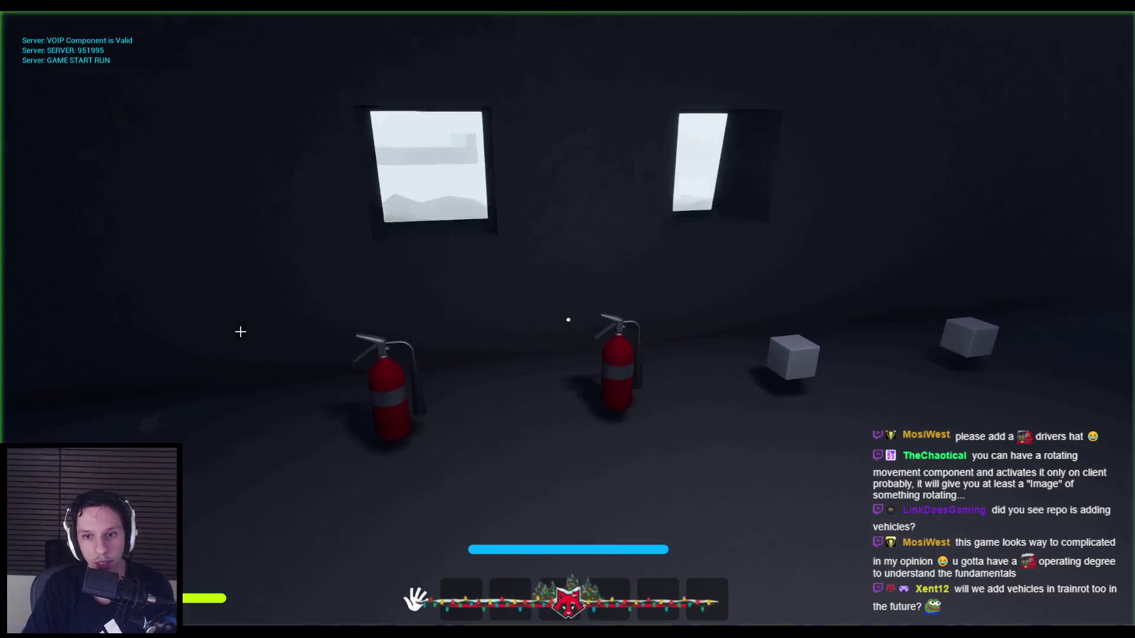
- Equip the handcrank flashlight, step outside past the window, and wind its crank
key("e")
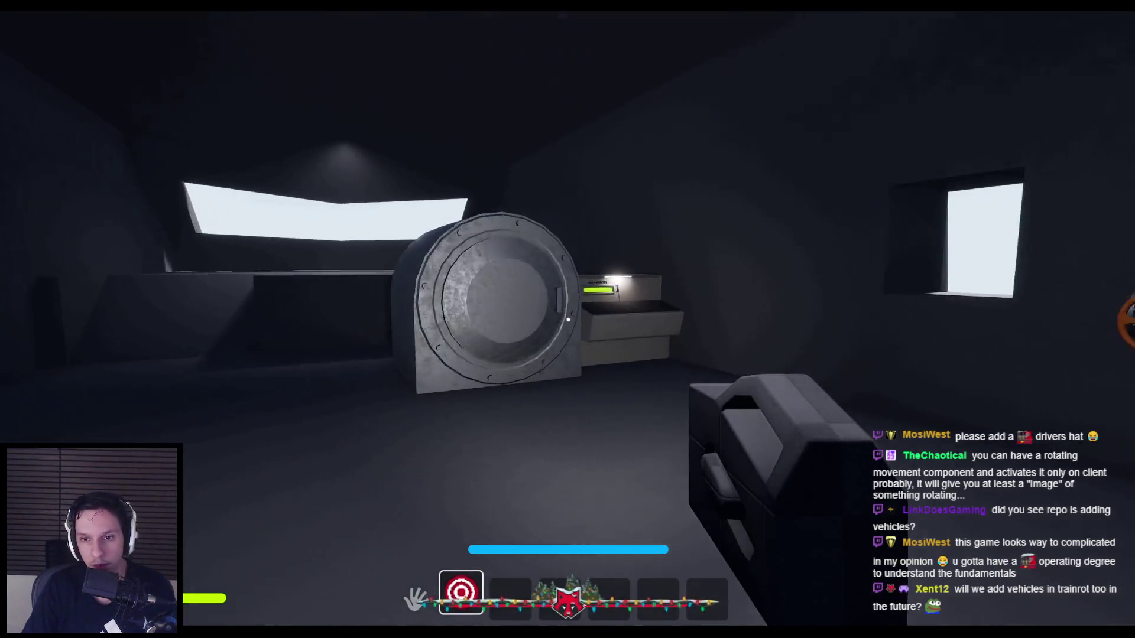
key("w")
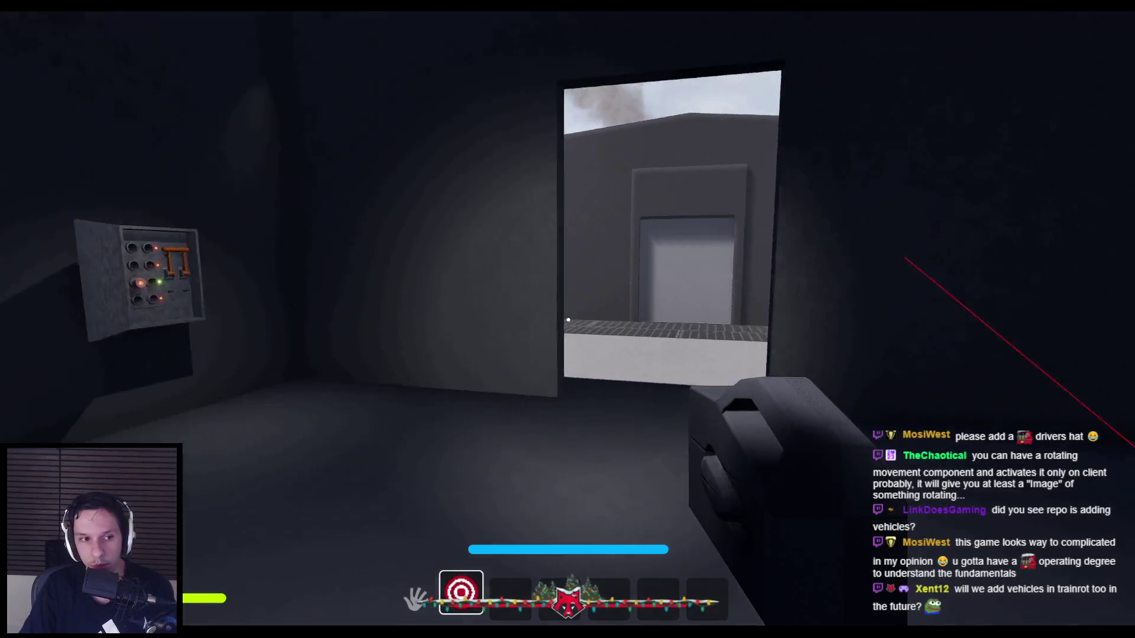
key("w")
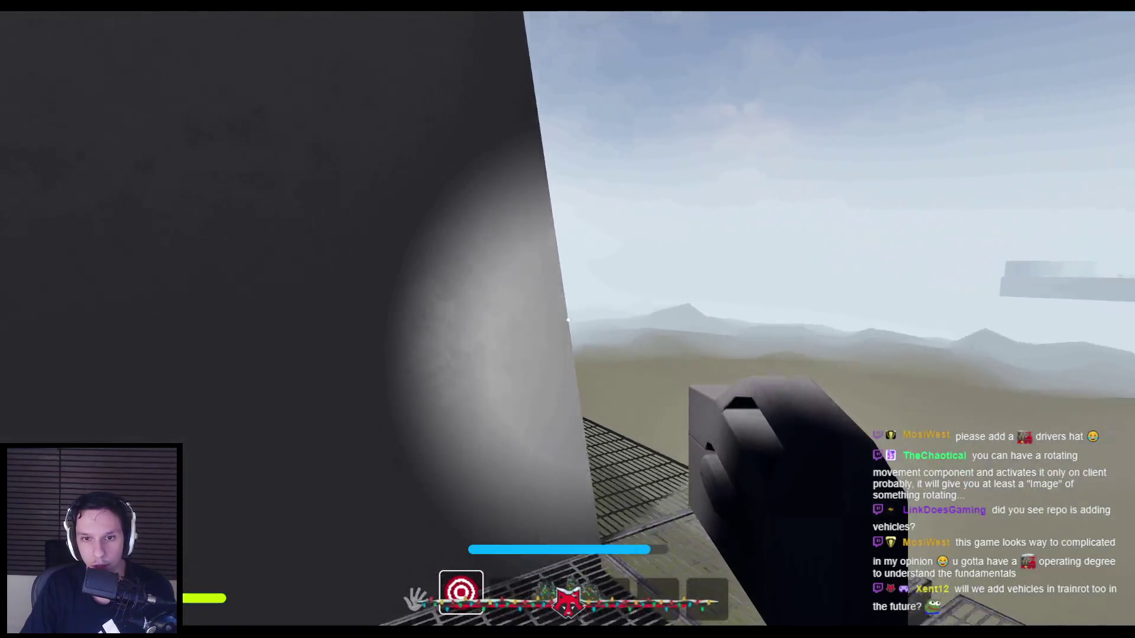
left_click_drag(772, 372, 779, 353)
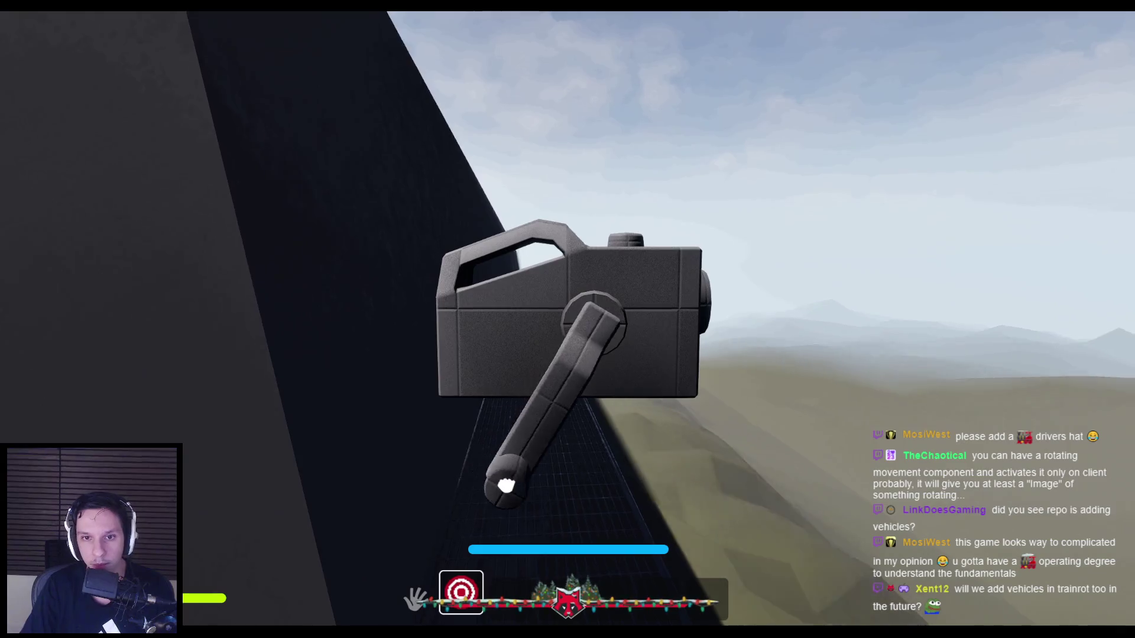
mouse_move(415, 322)
left_mouse_down()
mouse_move(567, 319)
mouse_move(587, 499)
mouse_move(749, 216)
left_mouse_up()
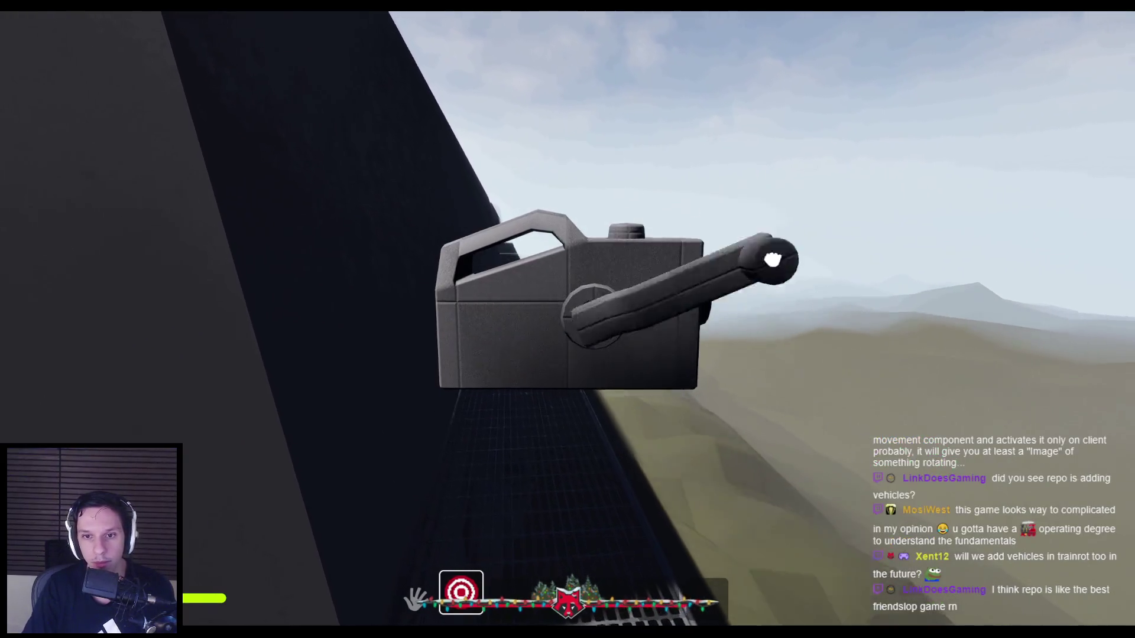
mouse_move(774, 380)
left_mouse_down()
mouse_move(470, 213)
mouse_move(612, 155)
mouse_move(428, 260)
mouse_move(593, 151)
mouse_move(502, 471)
mouse_move(778, 343)
mouse_move(459, 210)
mouse_move(495, 471)
mouse_move(654, 459)
mouse_move(763, 244)
left_mouse_up()
left_click_drag(578, 504, 568, 320)
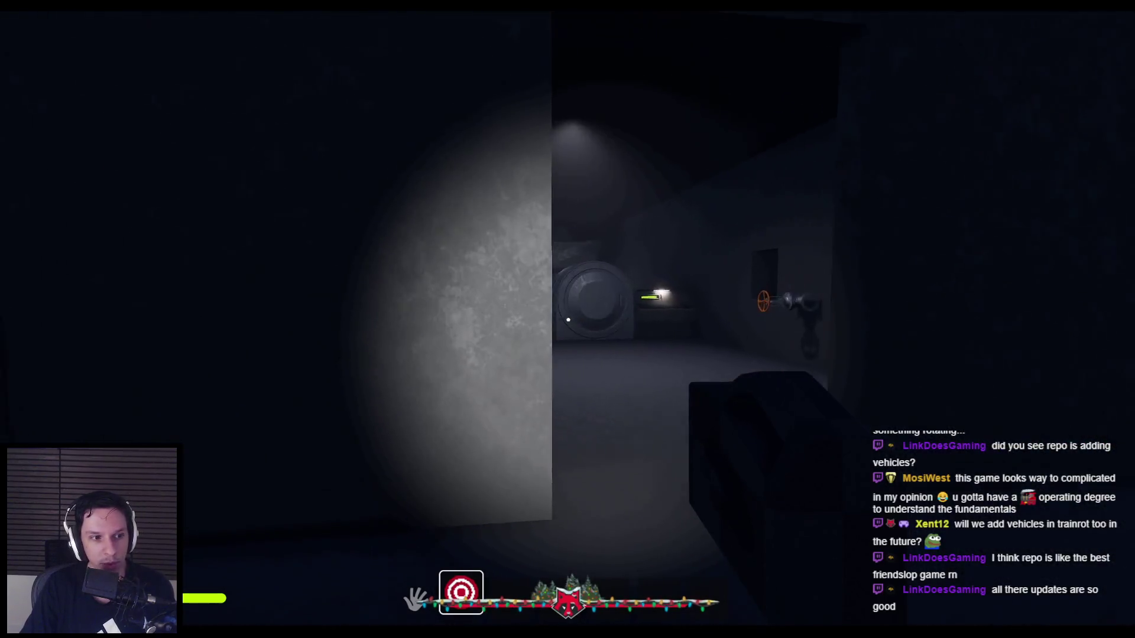
- Wind the flashlight crank a few more times, then stop the playtest and switch to Trello
mouse_move(568, 320)
left_mouse_down()
mouse_move(714, 454)
mouse_move(598, 484)
mouse_move(636, 124)
mouse_move(717, 449)
mouse_move(416, 335)
mouse_move(676, 160)
mouse_move(727, 448)
mouse_move(435, 229)
mouse_move(778, 265)
mouse_move(691, 313)
mouse_move(506, 476)
mouse_move(517, 157)
mouse_move(782, 311)
mouse_move(519, 481)
mouse_move(436, 233)
mouse_move(713, 172)
left_mouse_up()
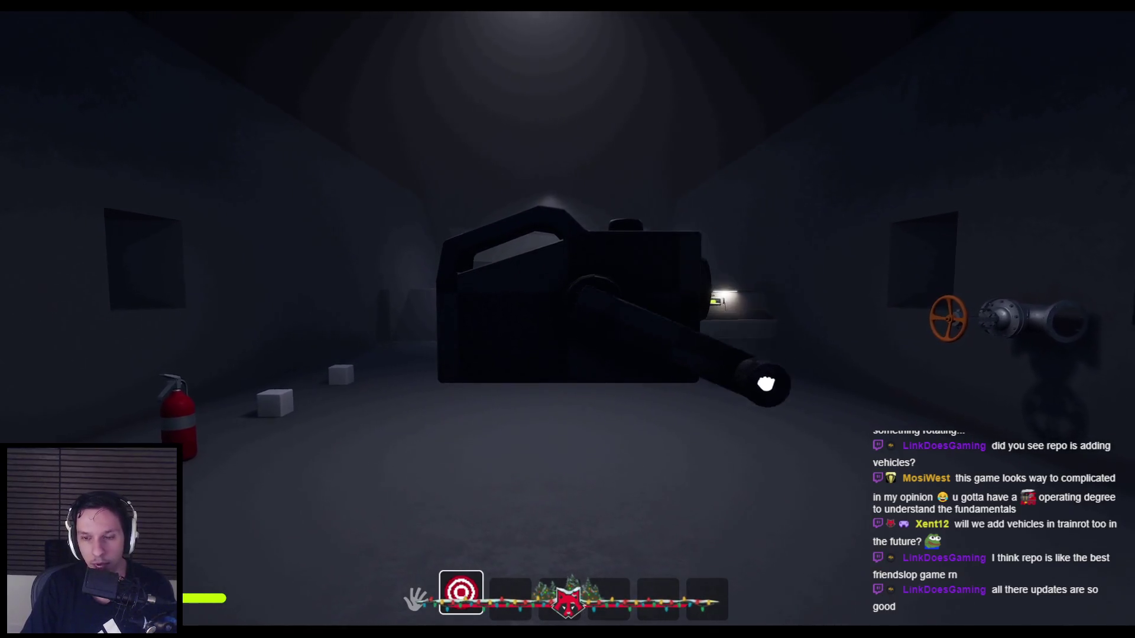
left_click_drag(768, 378, 429, 384)
mouse_move(760, 414)
left_mouse_down()
mouse_move(469, 451)
mouse_move(426, 246)
mouse_move(700, 165)
mouse_move(745, 421)
mouse_move(433, 392)
mouse_move(552, 140)
mouse_move(783, 319)
mouse_move(612, 495)
mouse_move(435, 228)
mouse_move(773, 261)
left_mouse_up()
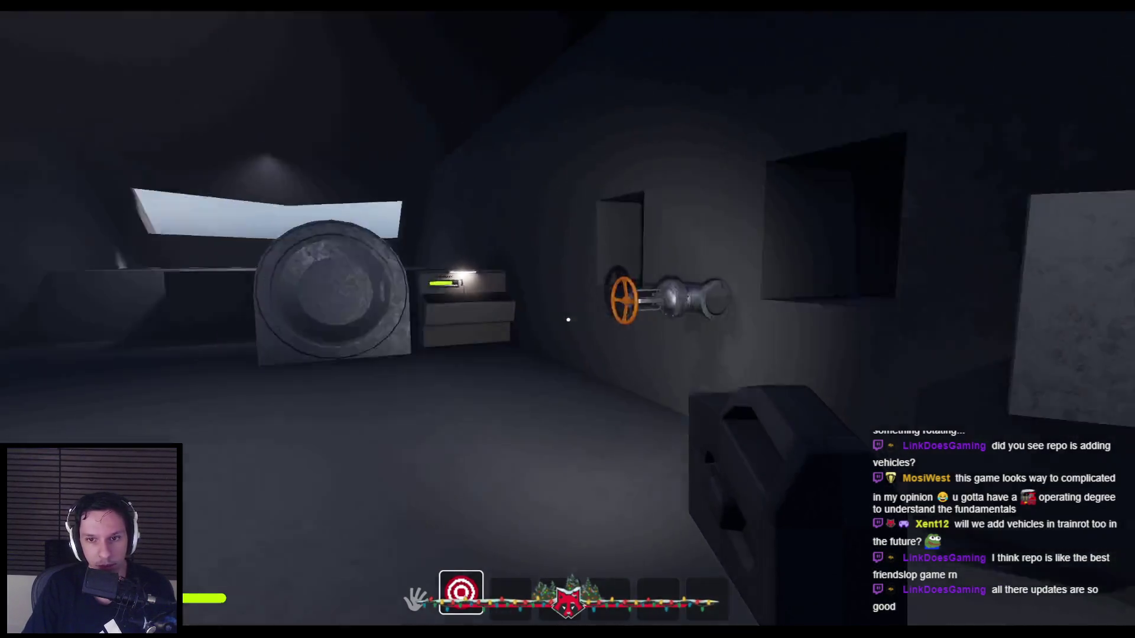
mouse_move(568, 320)
left_mouse_down()
mouse_move(729, 449)
mouse_move(473, 169)
mouse_move(520, 463)
mouse_move(647, 479)
mouse_move(761, 367)
mouse_move(580, 122)
mouse_move(422, 366)
mouse_move(555, 485)
mouse_move(702, 455)
mouse_move(727, 414)
left_mouse_up()
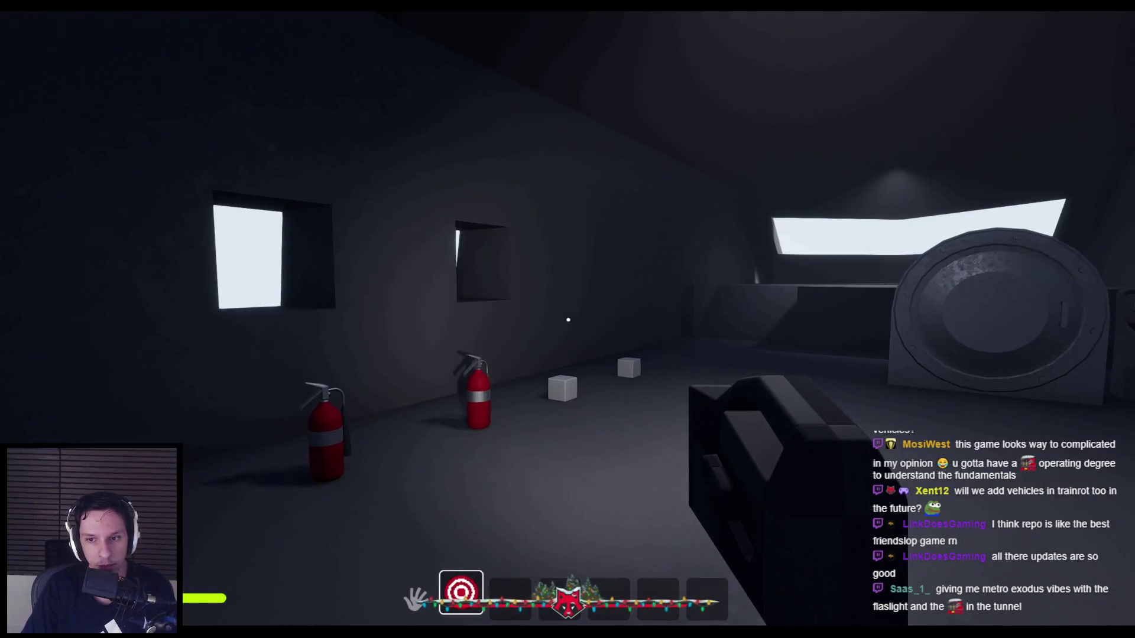
key("Escape")
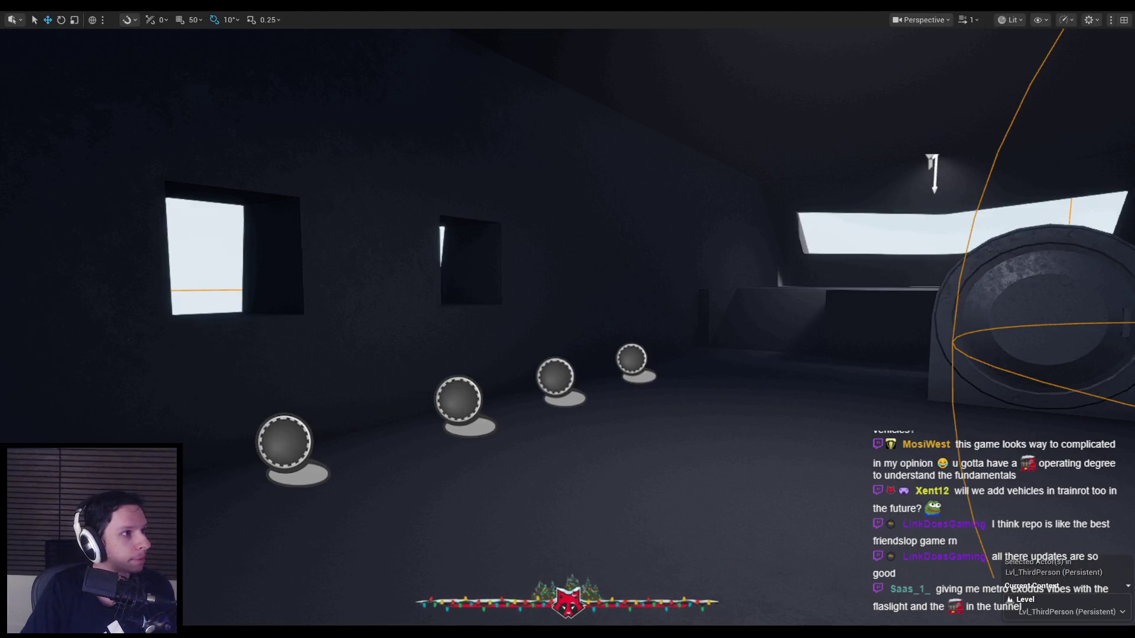
key("alt+Tab")
- Add a checklist to the Handcrank Flashlight card: energy slowly draining, and cranking restoring durability
double_click(800, 226)
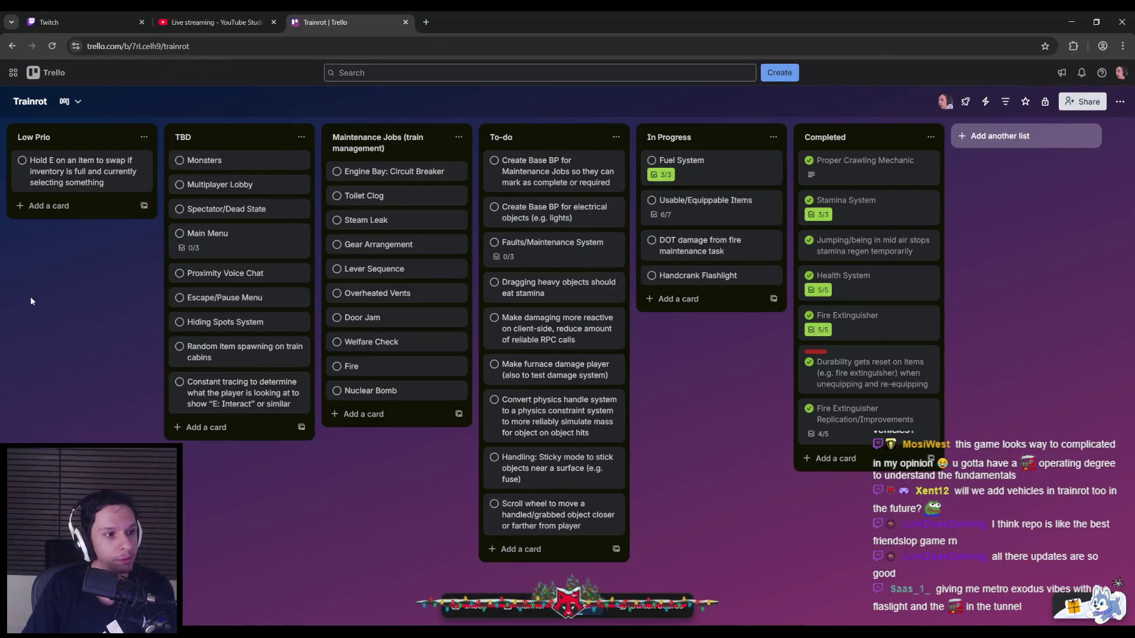
left_click(709, 284)
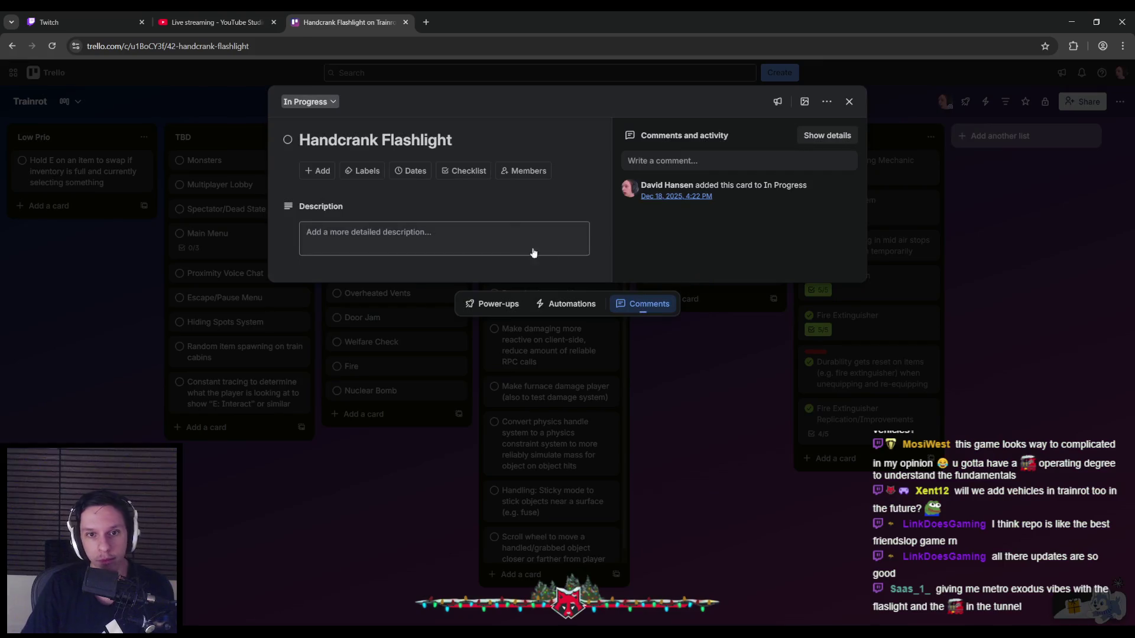
left_click(446, 173)
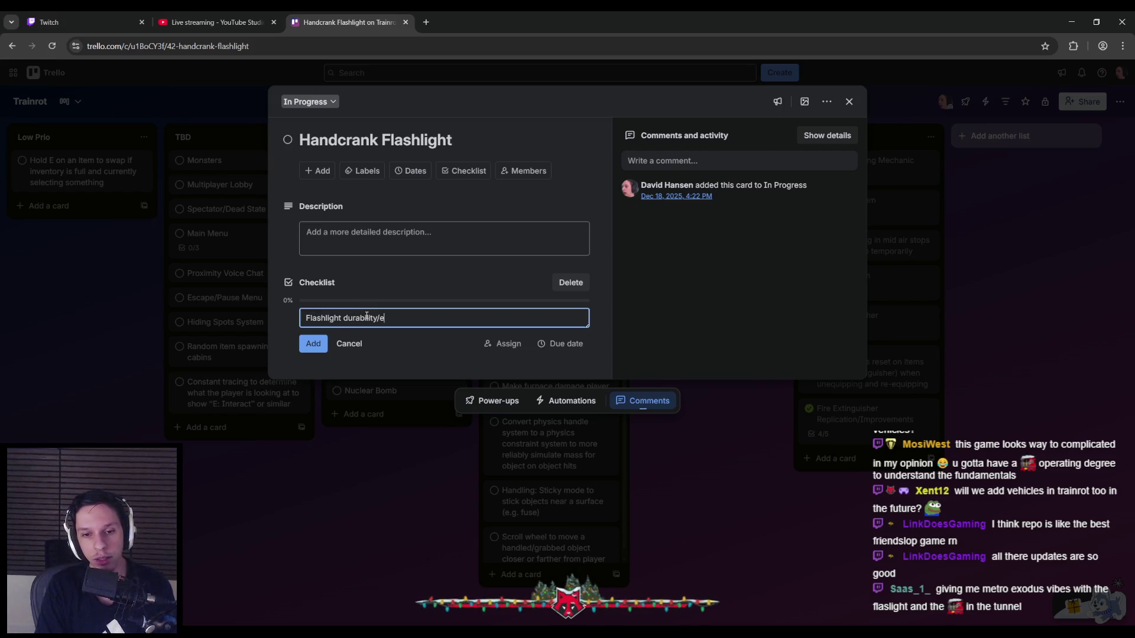
type("Flashlight durability/energy going down slowly")
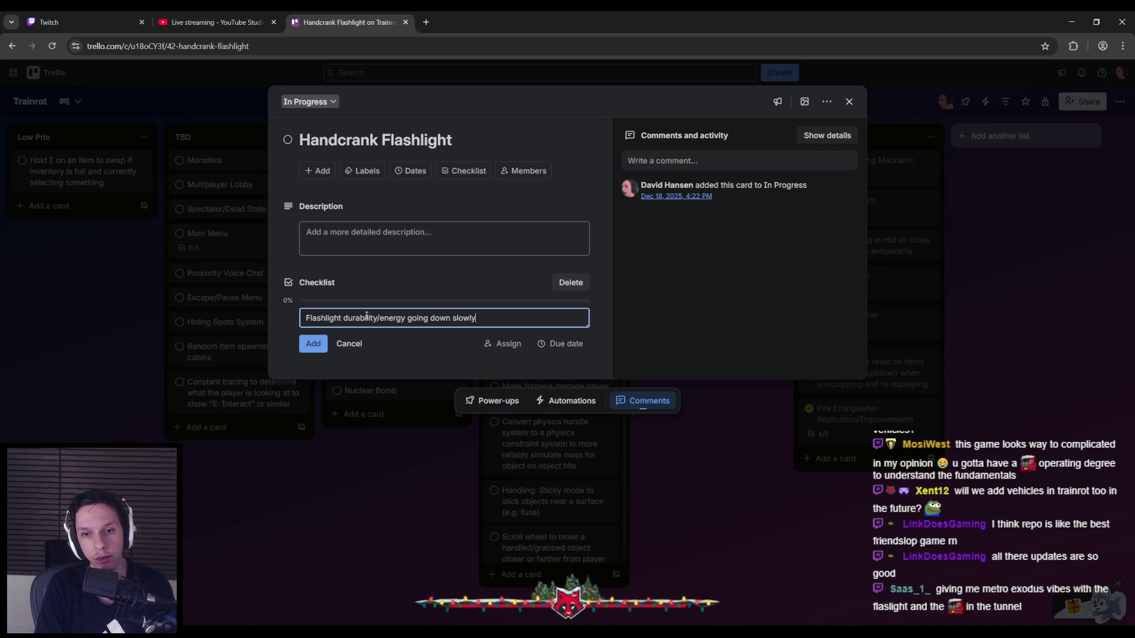
key("Return")
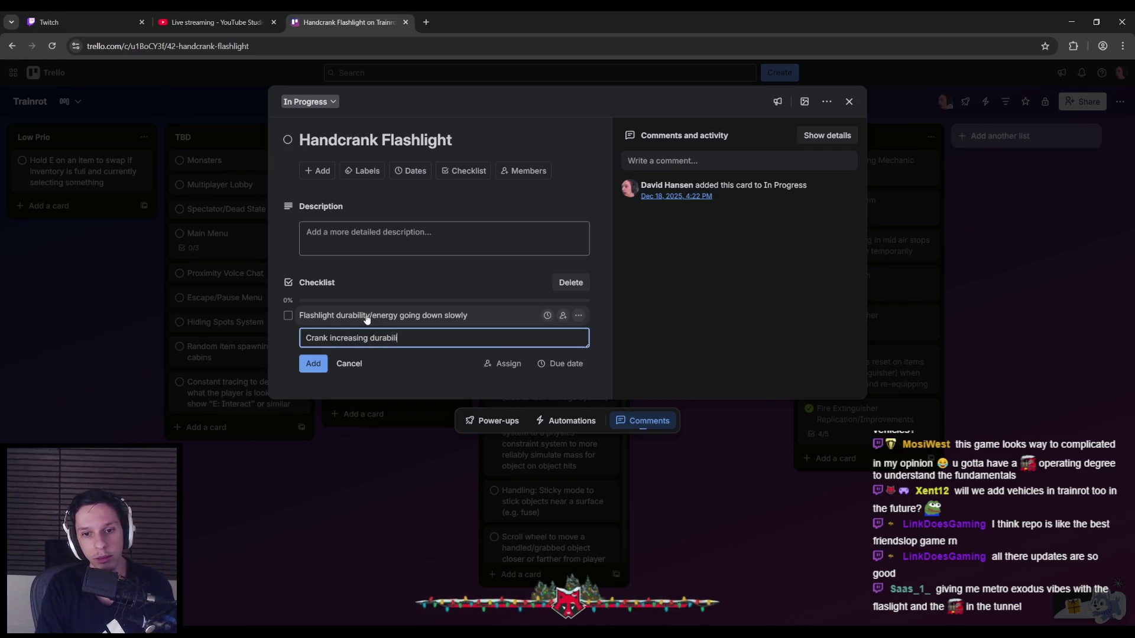
type("ity")
key("Return")
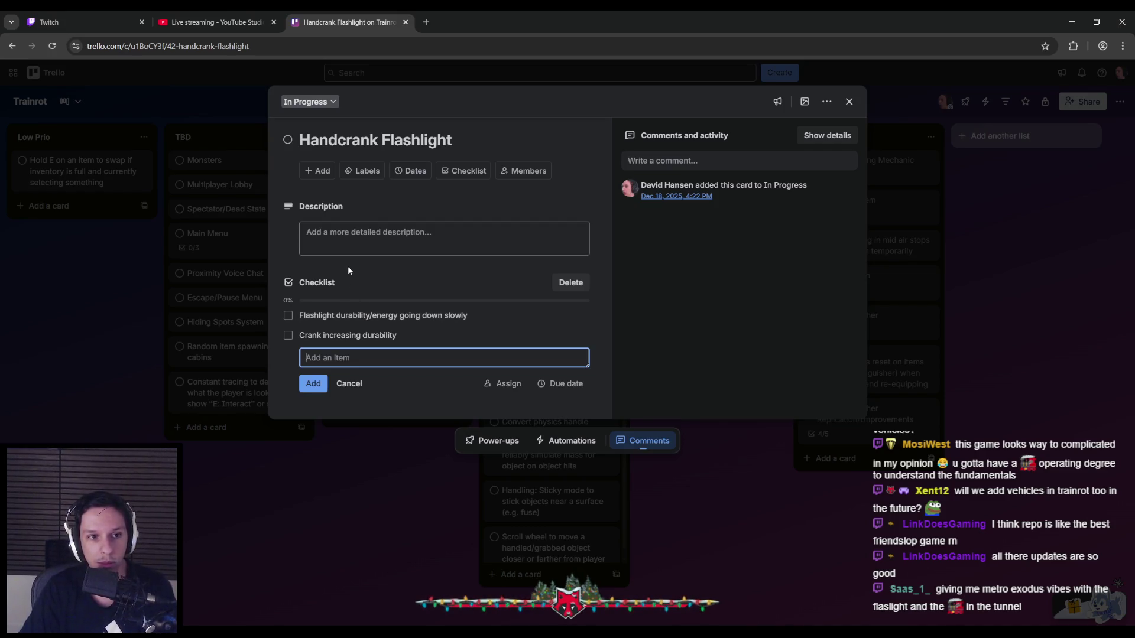
key("Escape")
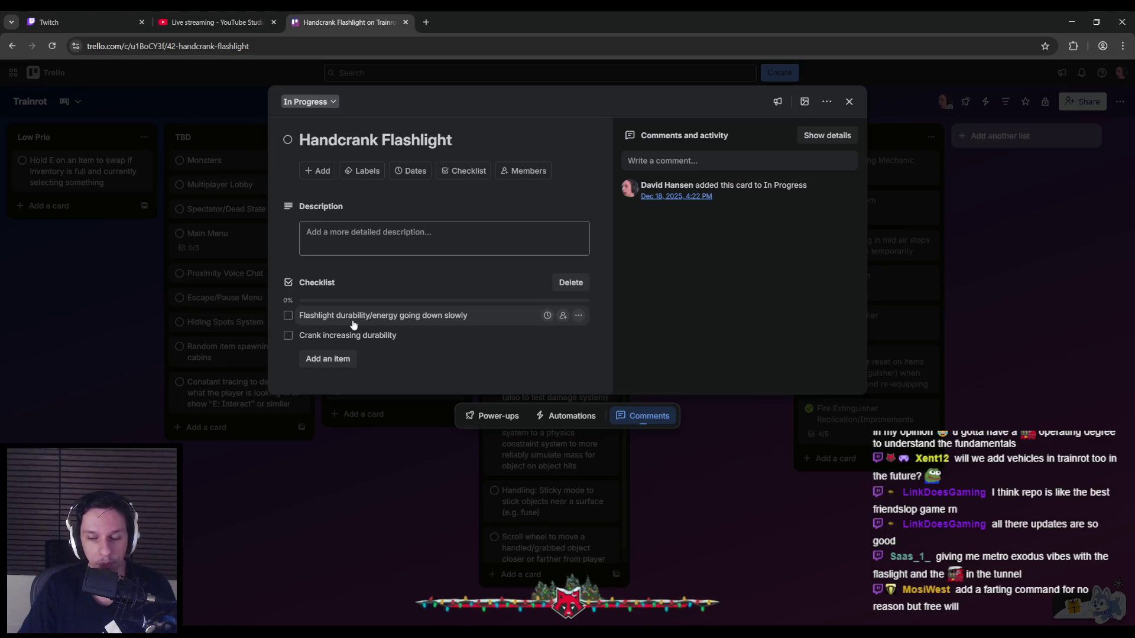
left_click(352, 484)
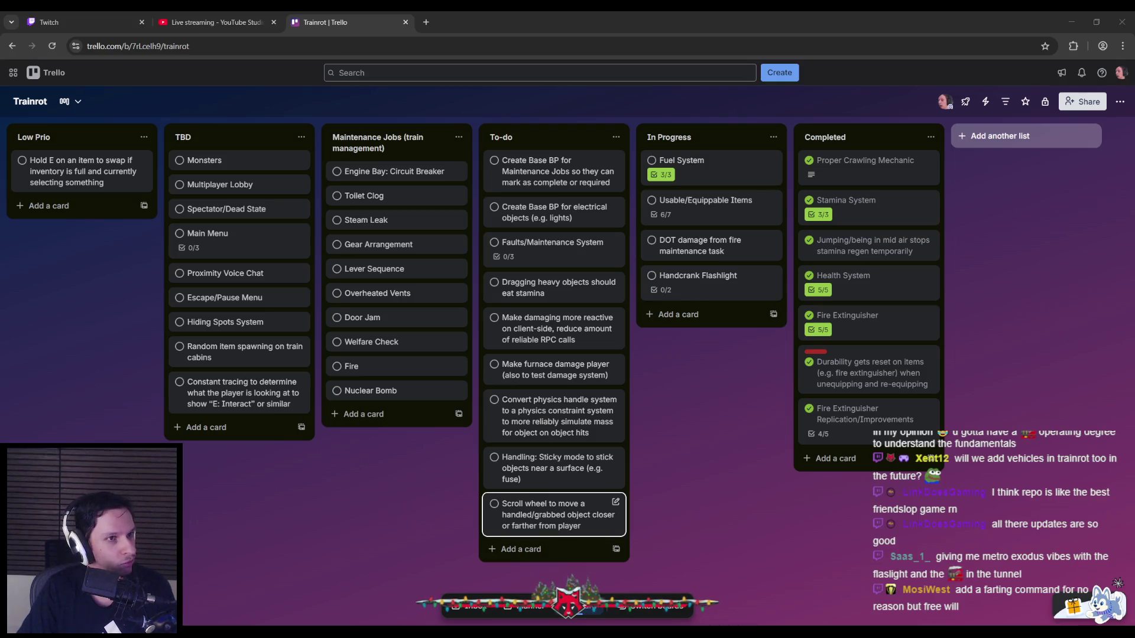
left_click(332, 484)
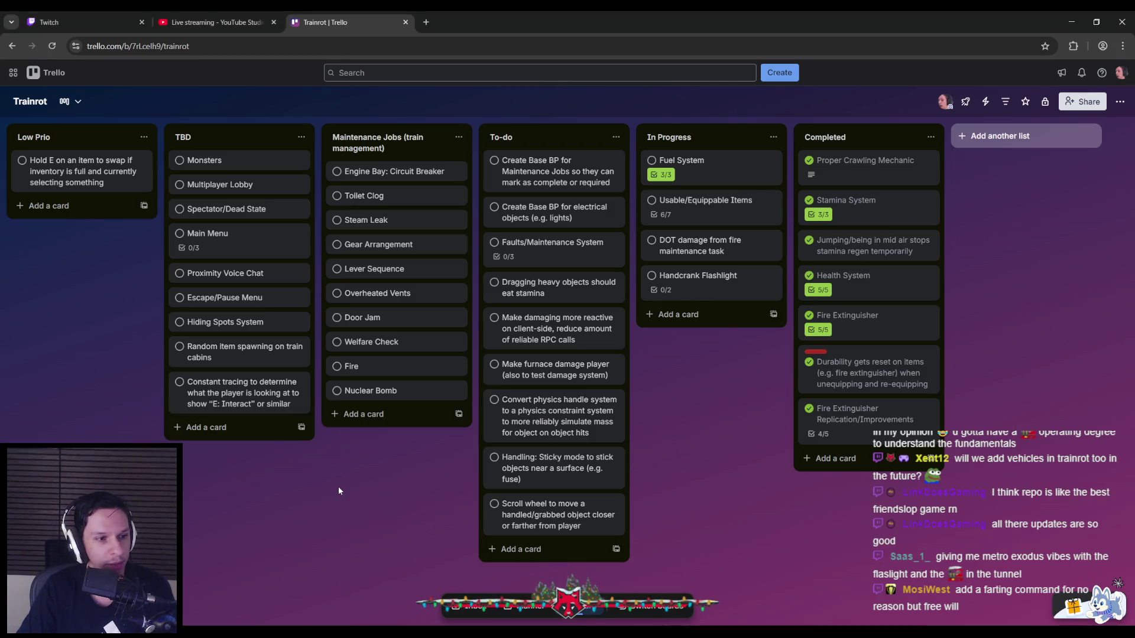
- Return to Unreal, start a playtest with Alt+P, and wind the equipped handcrank flashlight
key("alt+Tab")
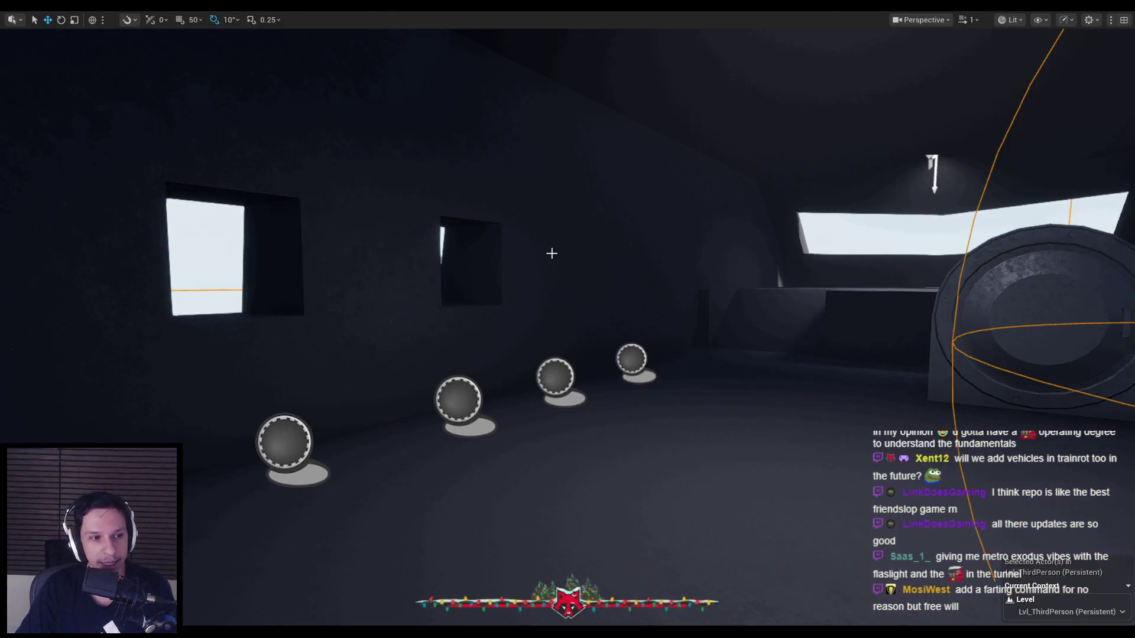
key("alt+p")
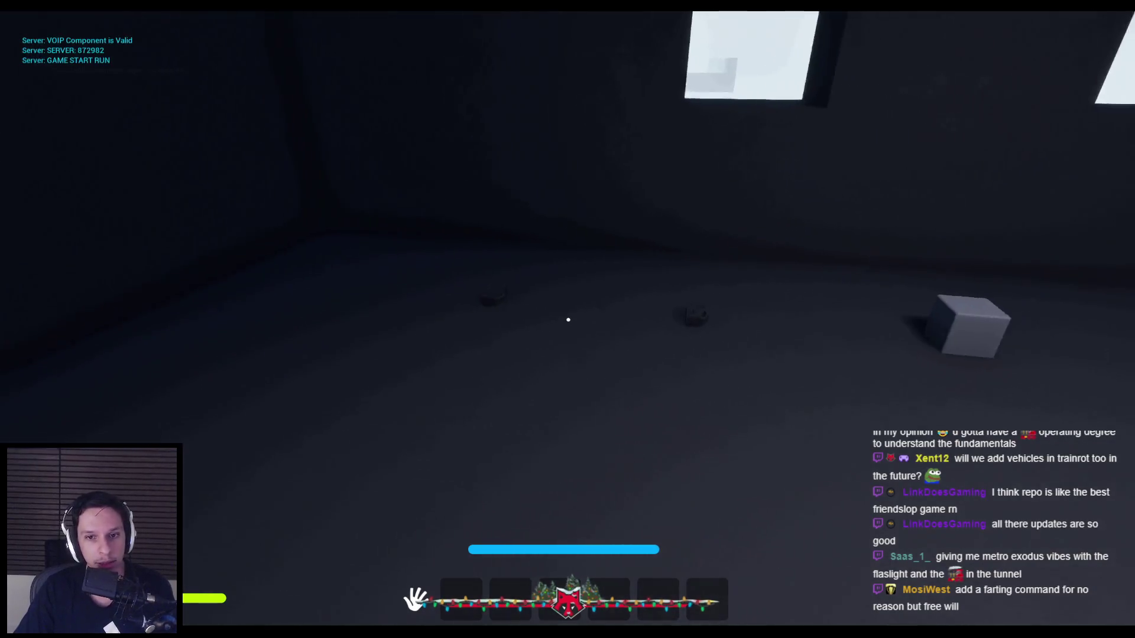
key("1")
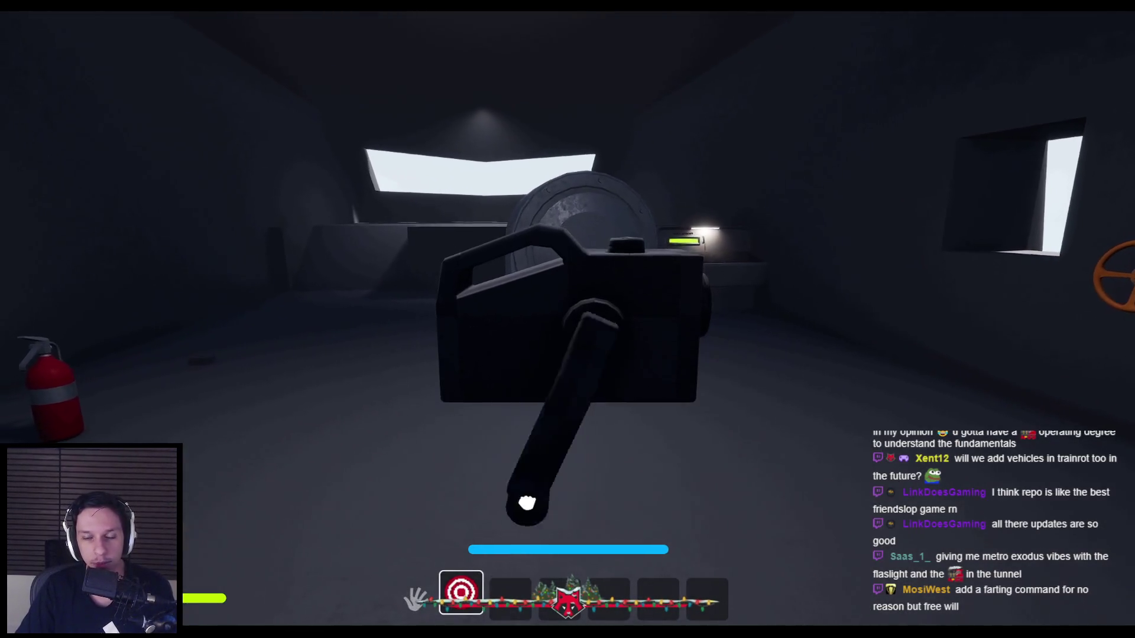
mouse_move(769, 275)
left_mouse_down()
mouse_move(414, 337)
mouse_move(666, 489)
mouse_move(761, 228)
mouse_move(431, 249)
mouse_move(489, 473)
mouse_move(651, 497)
mouse_move(762, 414)
mouse_move(780, 348)
mouse_move(591, 438)
mouse_move(761, 400)
mouse_move(768, 301)
mouse_move(519, 172)
mouse_move(443, 431)
mouse_move(420, 374)
mouse_move(763, 254)
mouse_move(472, 198)
mouse_move(481, 473)
mouse_move(780, 304)
left_mouse_up()
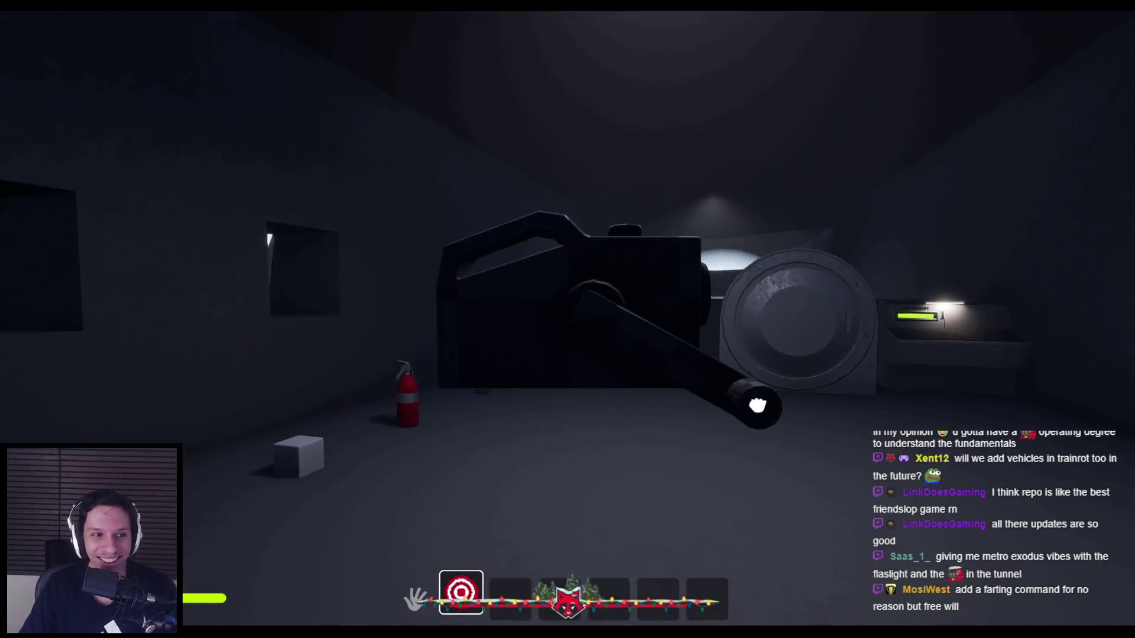
- Turn the winch crank, orange valve wheel, and machine crank, then drop the box by the extinguisher
left_click(416, 289)
mouse_move(416, 289)
left_mouse_down()
mouse_move(539, 482)
mouse_move(768, 380)
mouse_move(763, 278)
mouse_move(647, 499)
mouse_move(597, 489)
mouse_move(469, 183)
mouse_move(725, 456)
left_mouse_up()
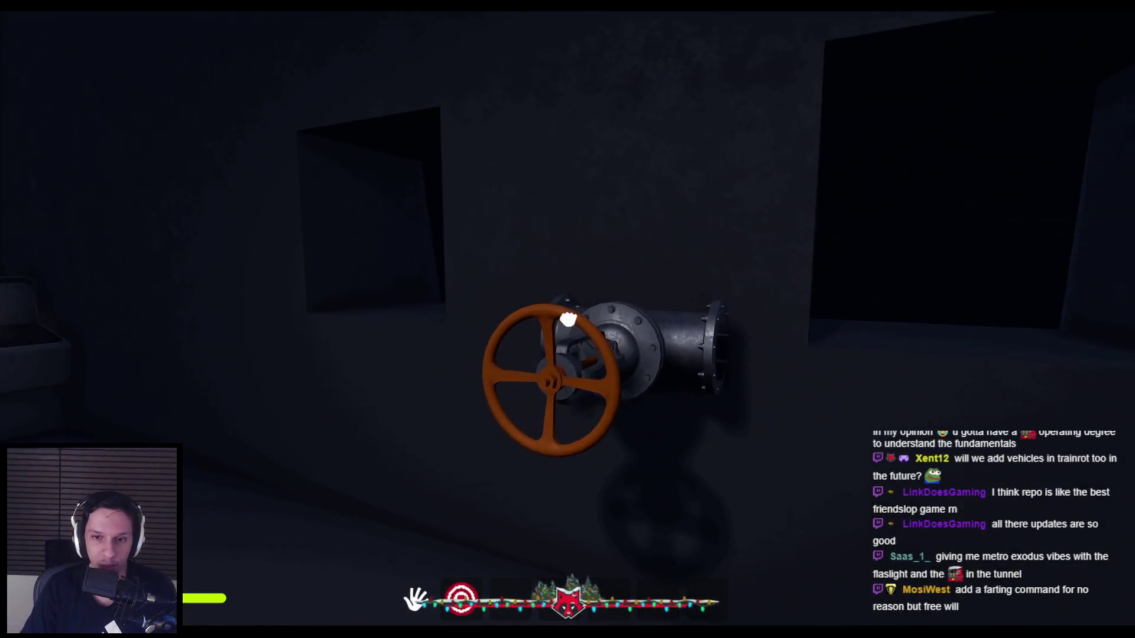
mouse_move(567, 319)
left_mouse_down()
mouse_move(581, 426)
mouse_move(530, 324)
mouse_move(580, 319)
mouse_move(585, 426)
mouse_move(500, 349)
left_mouse_up()
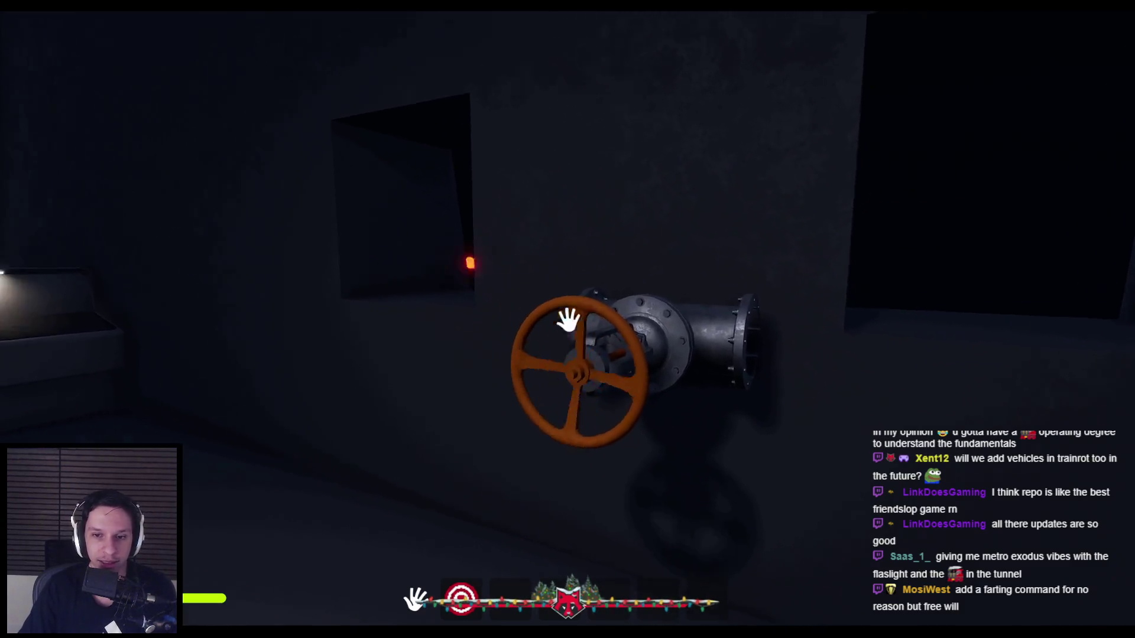
mouse_move(568, 319)
left_mouse_down()
mouse_move(651, 488)
mouse_move(419, 279)
left_mouse_up()
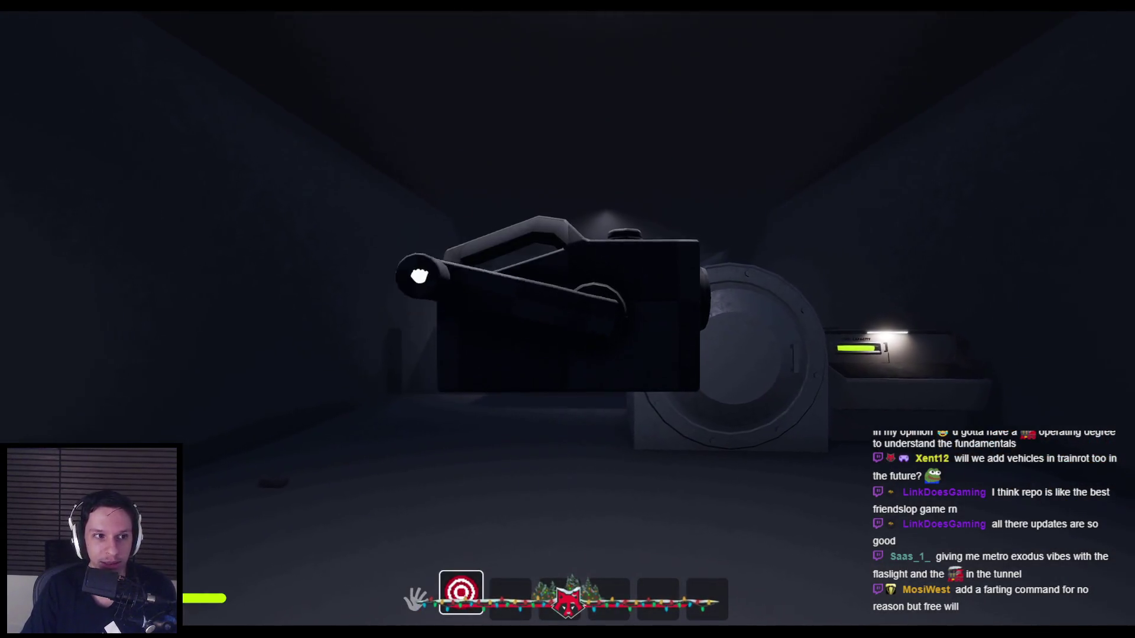
mouse_move(642, 133)
left_mouse_down()
mouse_move(653, 122)
mouse_move(778, 271)
mouse_move(615, 119)
mouse_move(587, 497)
mouse_move(828, 345)
mouse_move(520, 159)
mouse_move(589, 437)
mouse_move(568, 319)
mouse_move(704, 203)
mouse_move(733, 451)
mouse_move(704, 197)
mouse_move(421, 388)
mouse_move(740, 438)
mouse_move(717, 202)
mouse_move(426, 396)
mouse_move(521, 189)
mouse_move(585, 162)
mouse_move(419, 373)
mouse_move(441, 264)
mouse_move(755, 414)
mouse_move(510, 196)
left_mouse_up()
mouse_move(756, 422)
left_mouse_down()
mouse_move(568, 319)
mouse_move(783, 352)
mouse_move(568, 319)
left_mouse_up()
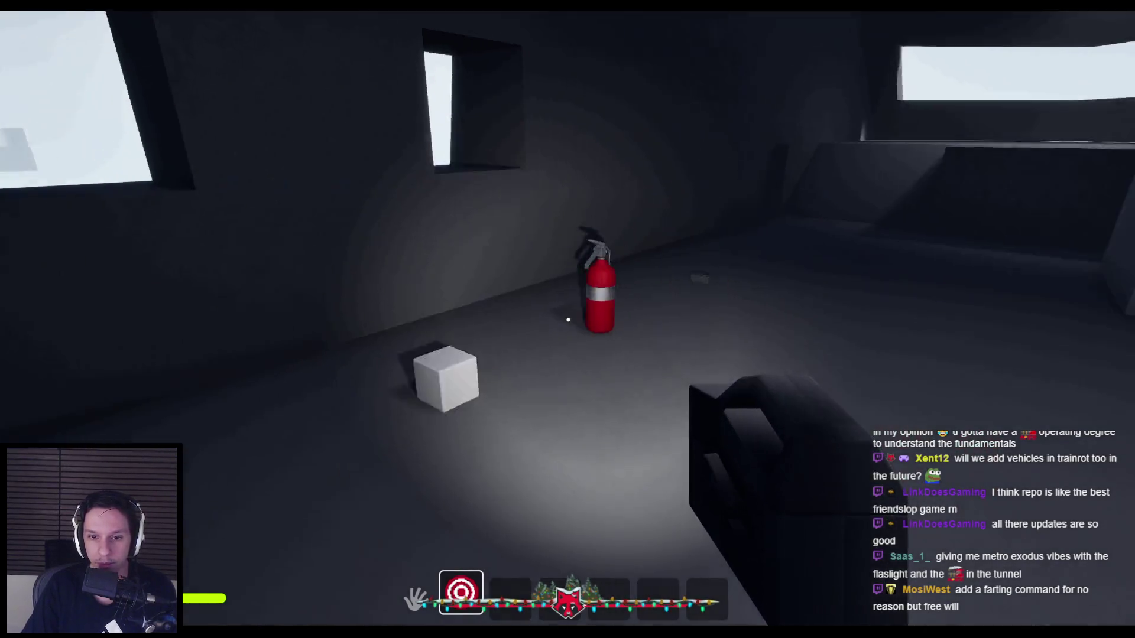
left_click(568, 320)
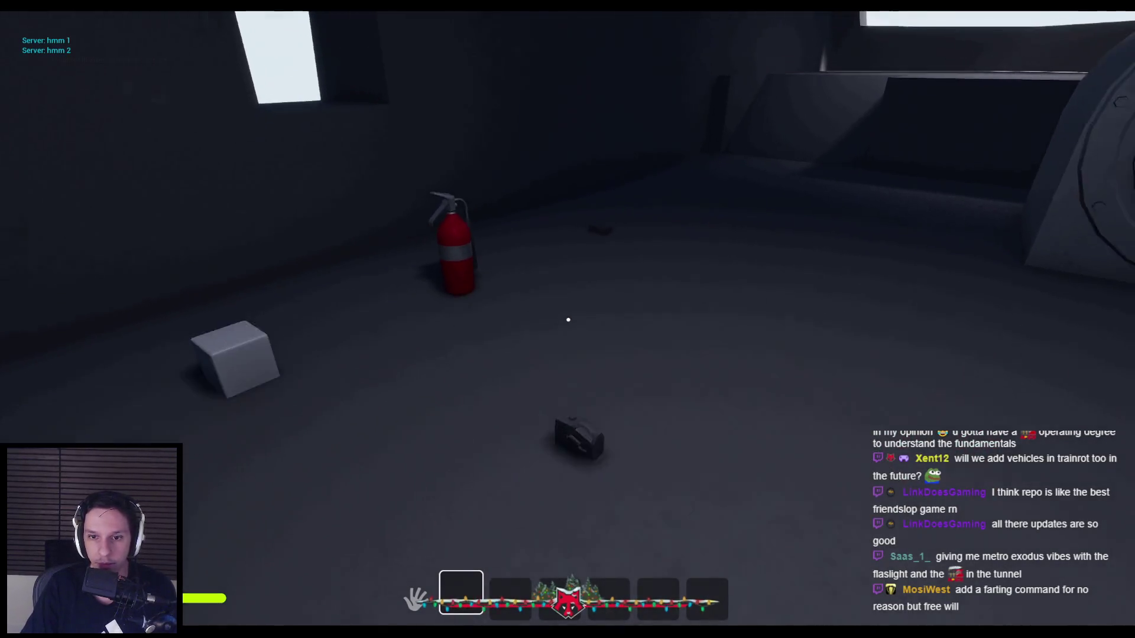
- Throw and retrieve the target item, then hold out the crank device and wind it
left_click(568, 320)
left_click(568, 319)
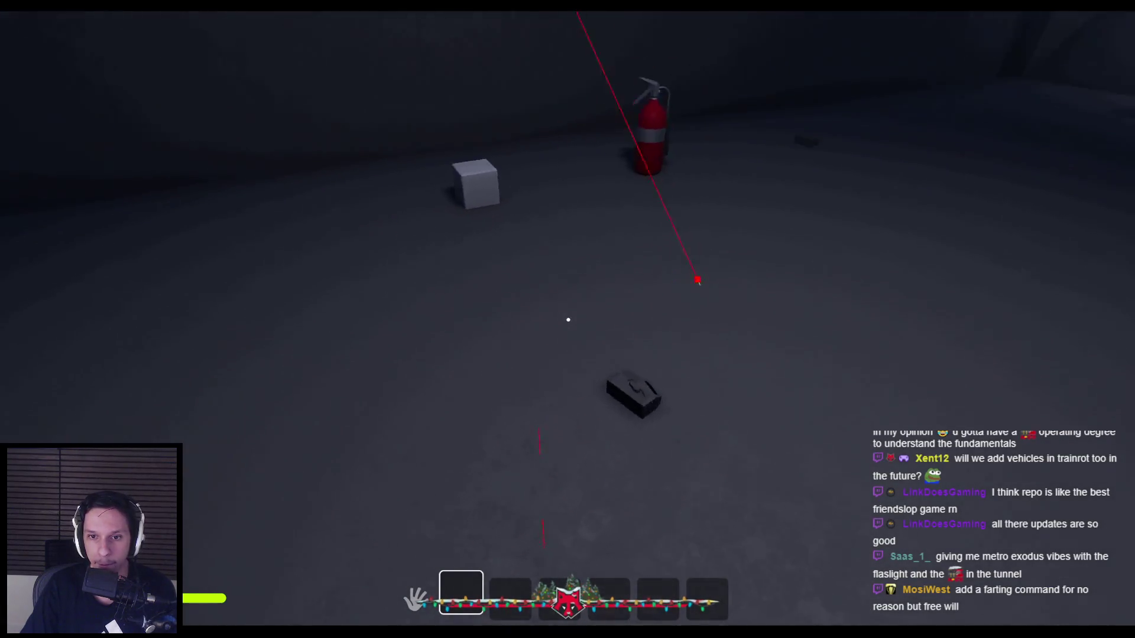
left_click(568, 319)
key("1")
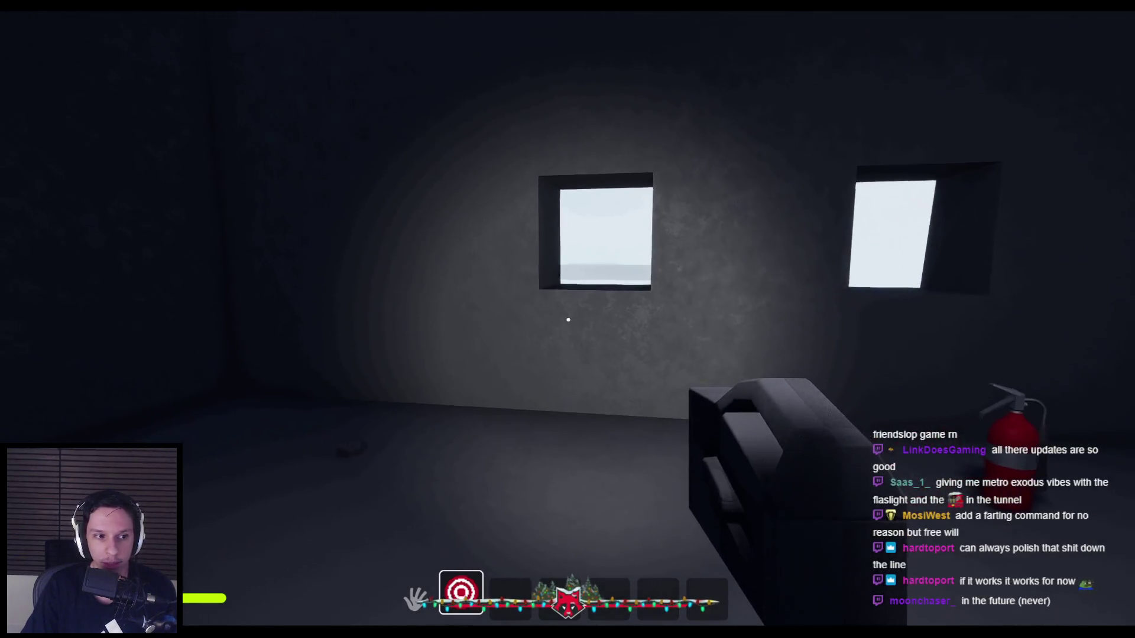
left_click(568, 320)
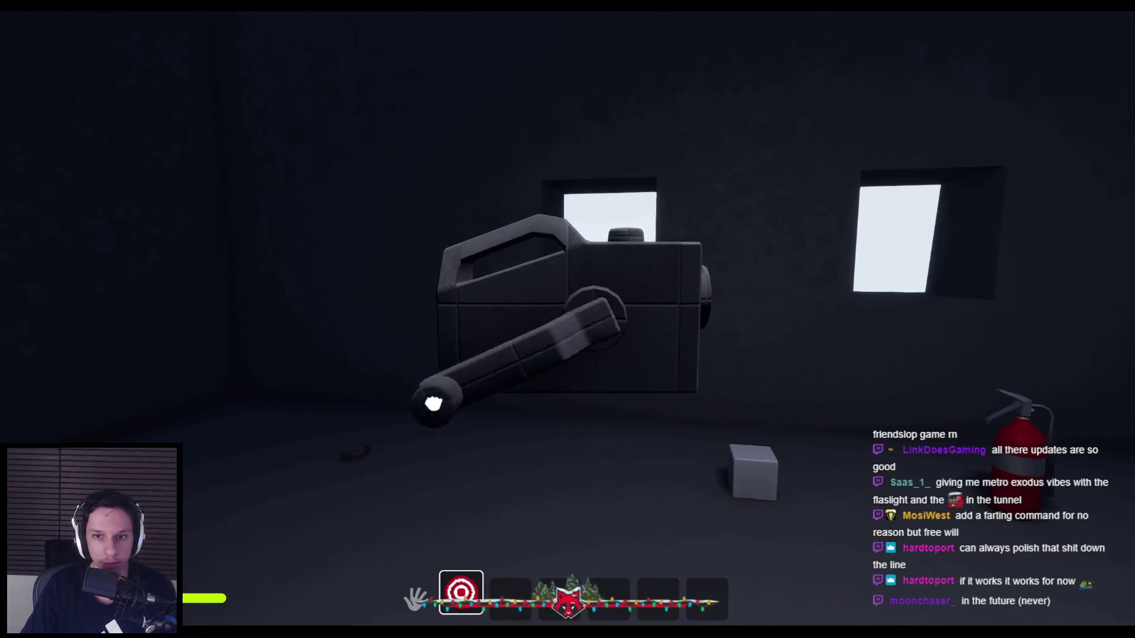
mouse_move(562, 503)
left_mouse_down()
mouse_move(735, 215)
mouse_move(420, 380)
mouse_move(747, 223)
mouse_move(774, 262)
mouse_move(750, 413)
mouse_move(524, 152)
mouse_move(510, 484)
mouse_move(709, 464)
mouse_move(689, 172)
left_mouse_up()
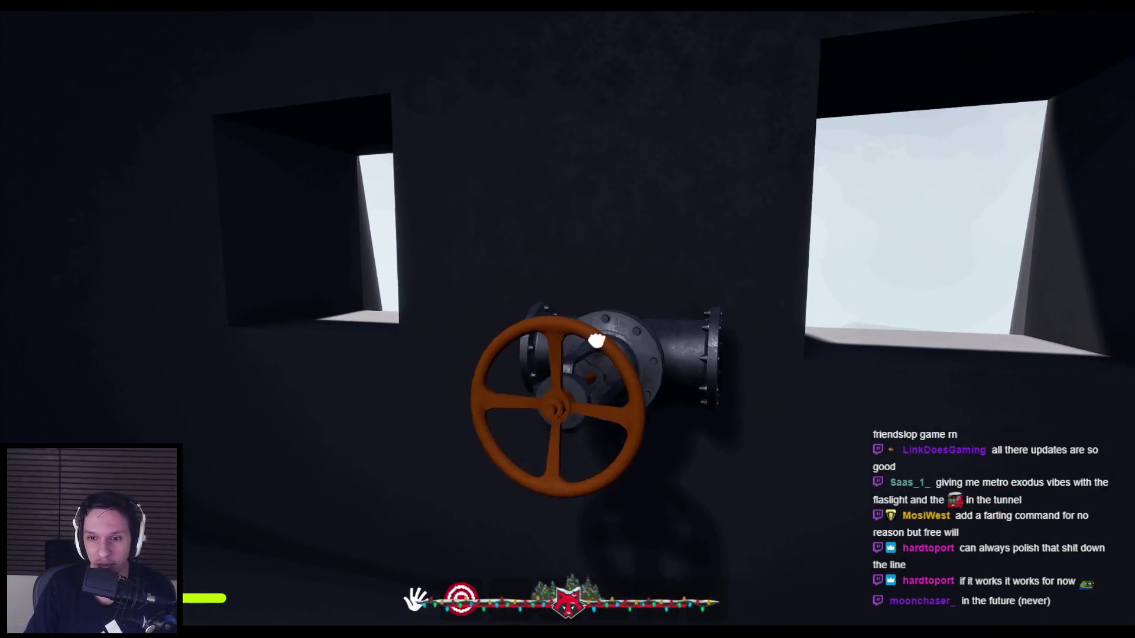
- Turn the valve wheel, switch on a panel knob, pull the orange lever down, and open the furnace hatch
mouse_move(595, 337)
left_mouse_down()
mouse_move(492, 332)
mouse_move(476, 407)
left_mouse_up()
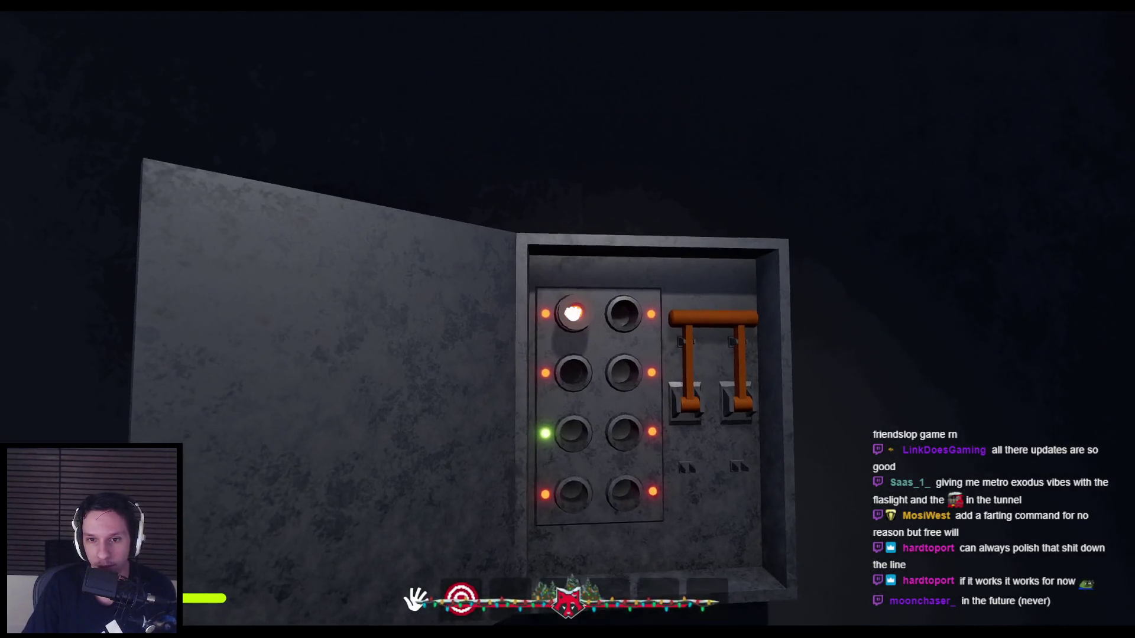
left_click(569, 319)
left_click_drag(578, 313, 603, 384)
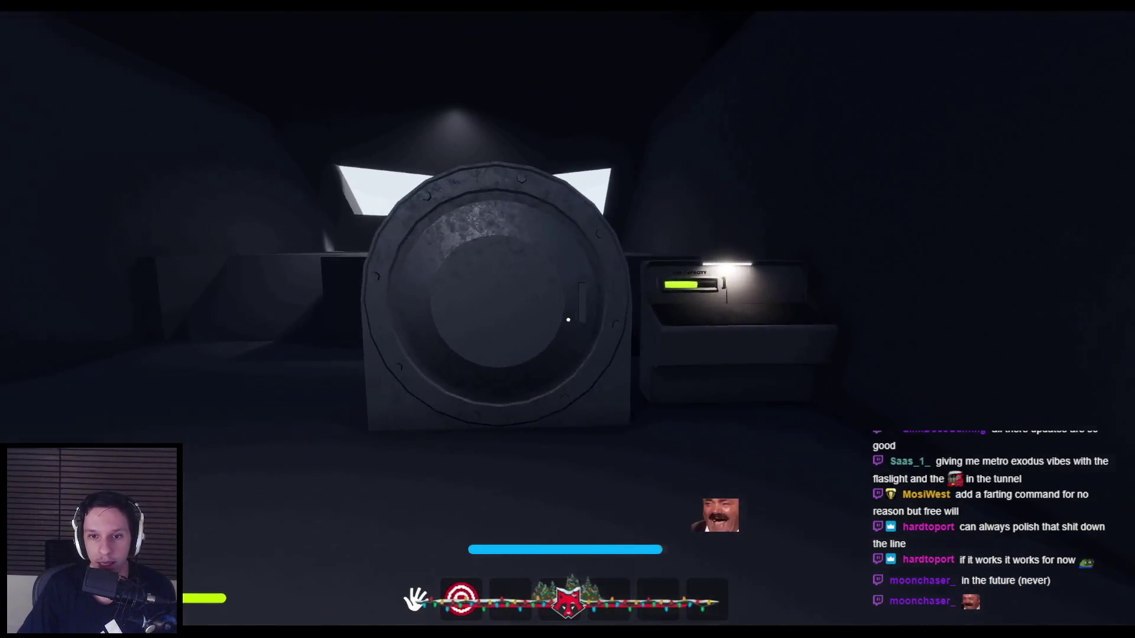
left_click(568, 319)
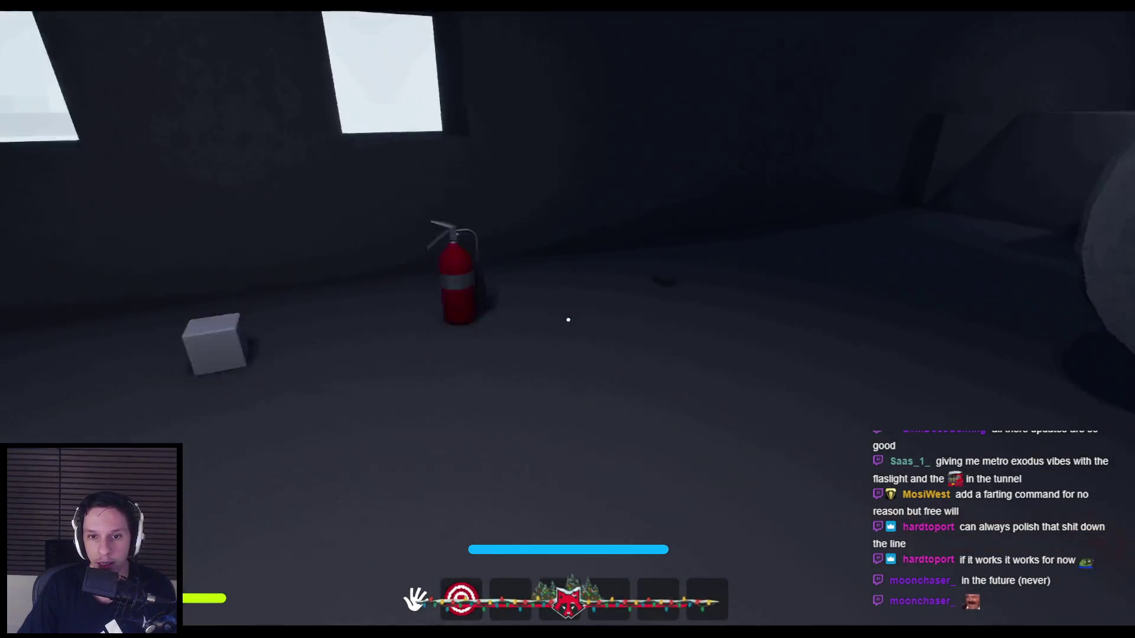
- Spray the furnace fire and outside grating with the extinguisher, then throw it away
left_click(567, 319)
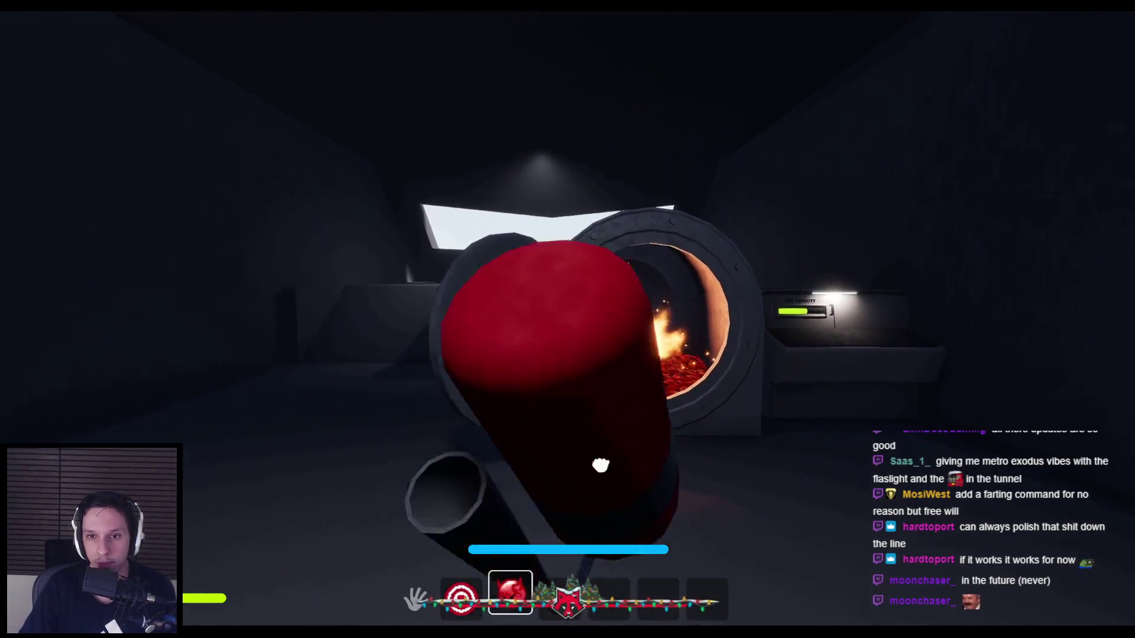
left_click(567, 319)
key("w")
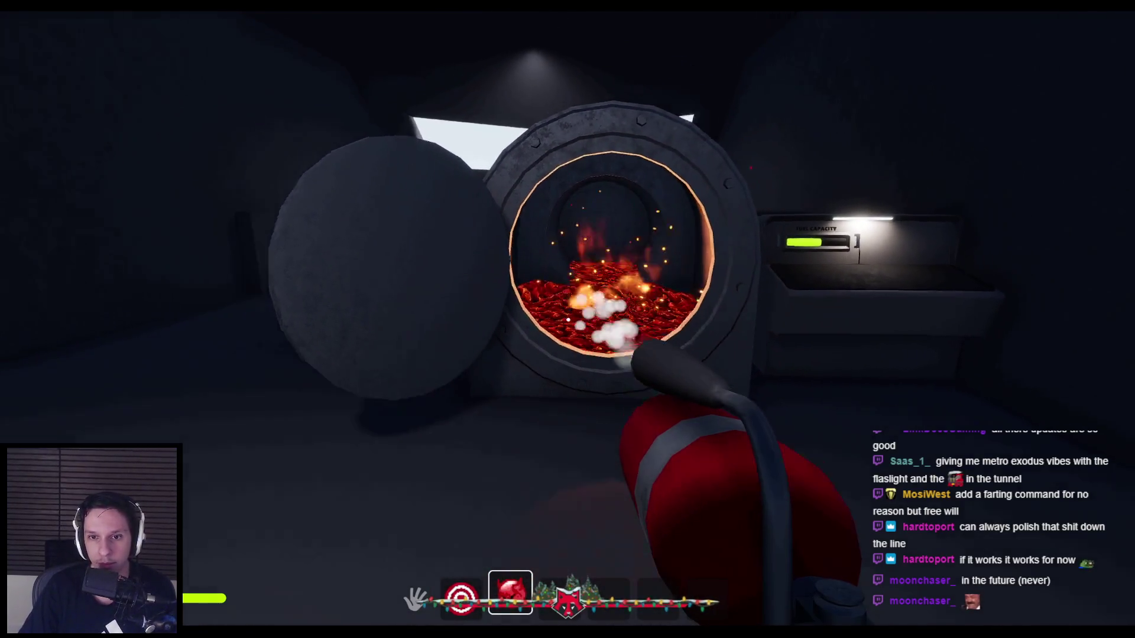
key("w")
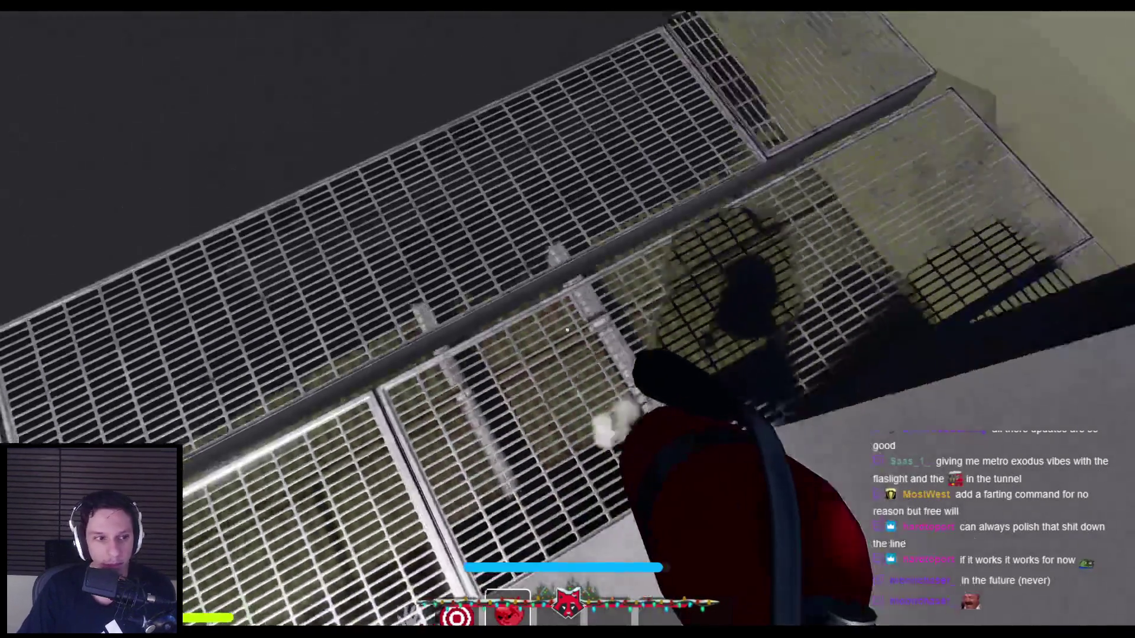
left_click(568, 330)
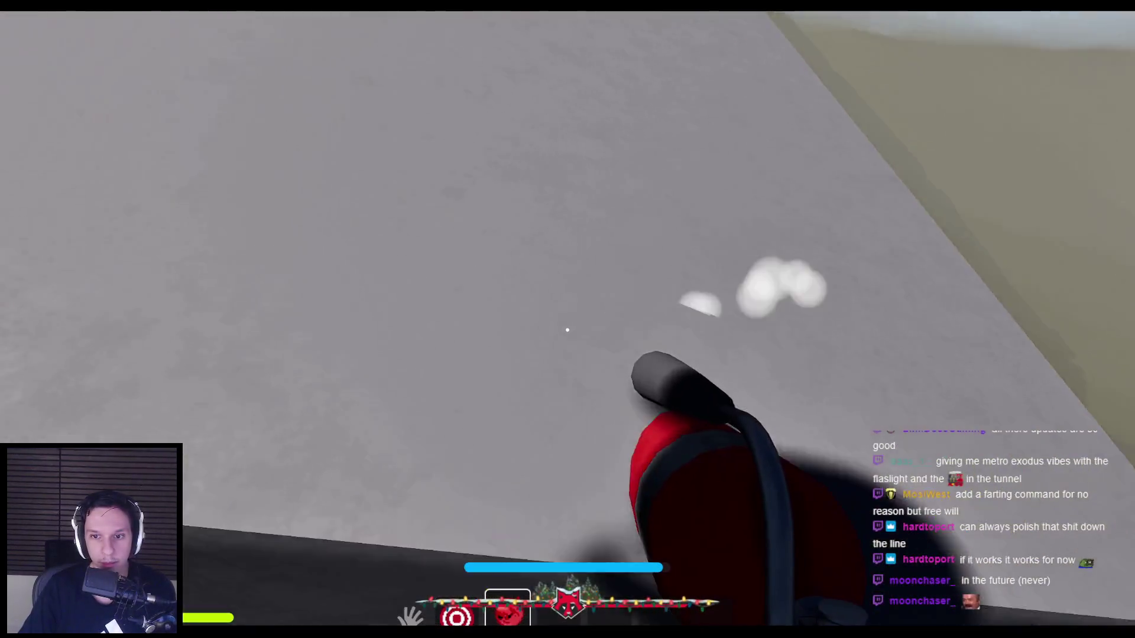
left_click(568, 330)
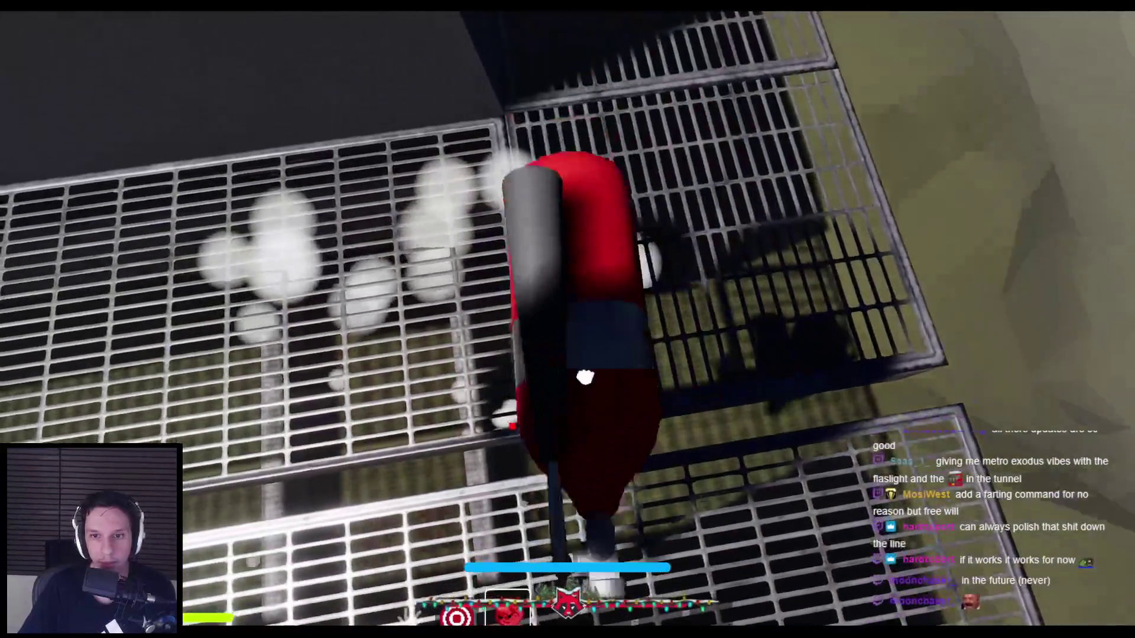
left_click(568, 329)
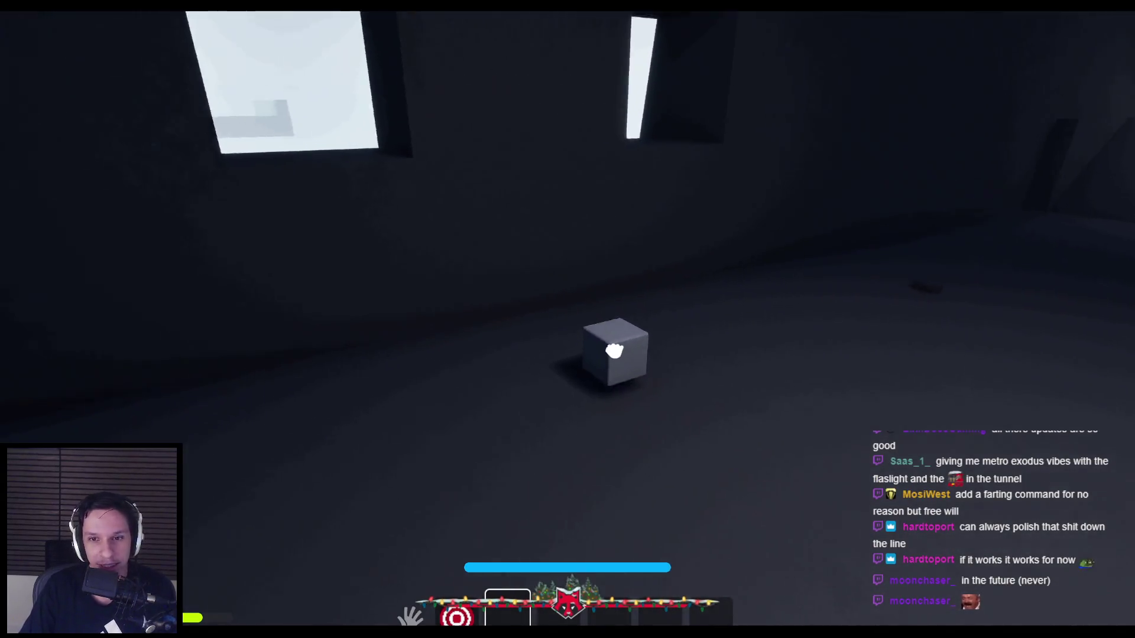
- Pick up and drop the cube twice, then equip the target item
left_click(614, 351)
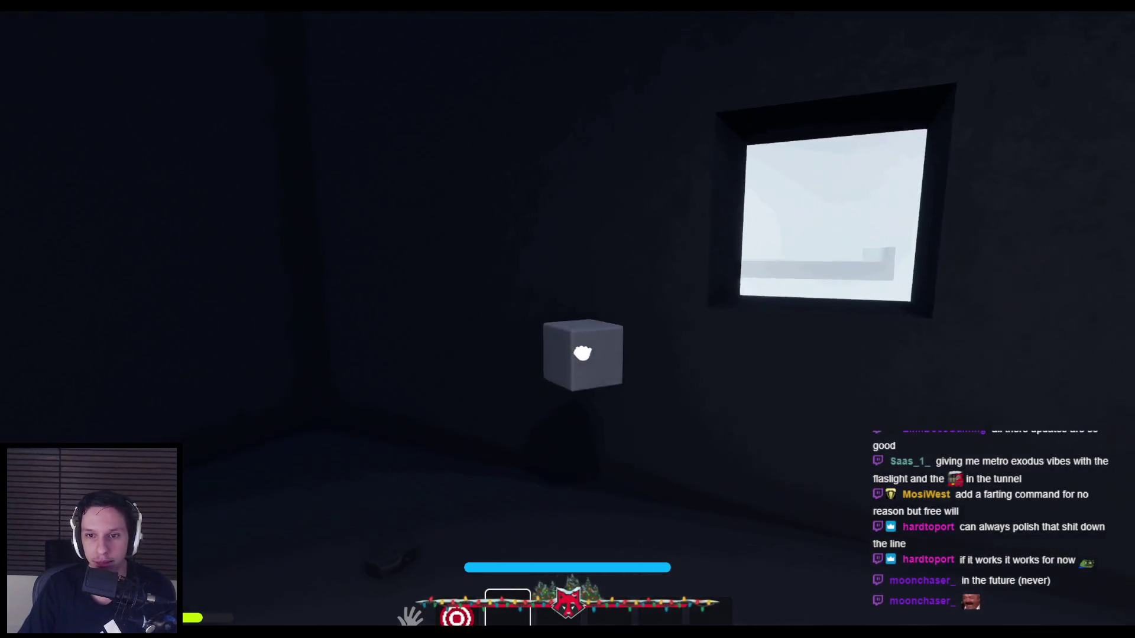
left_click(567, 329)
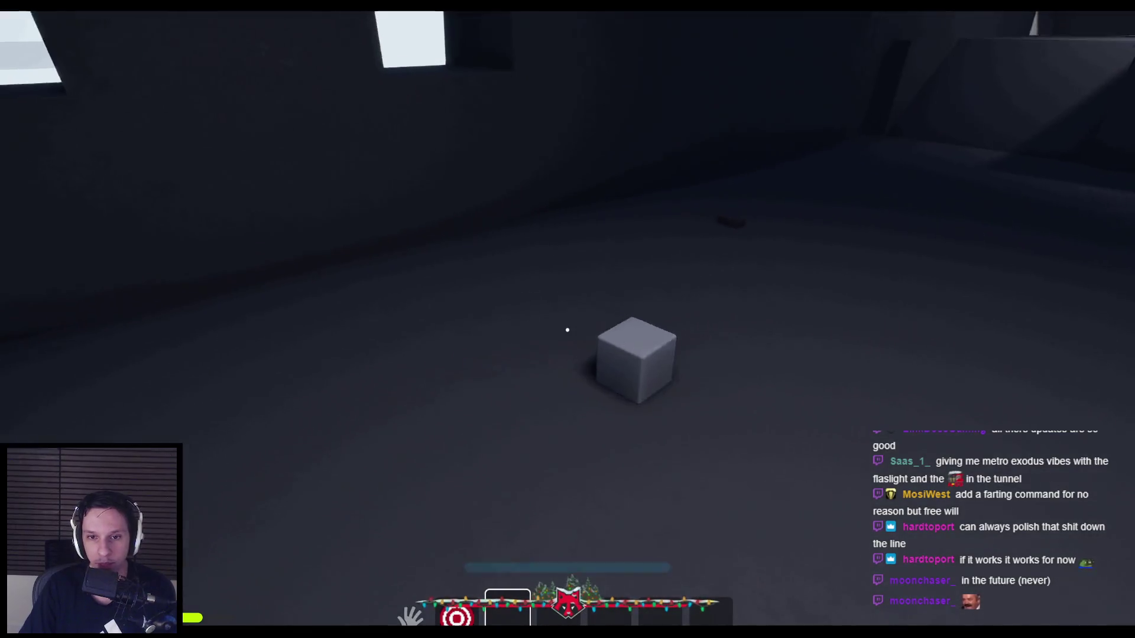
left_click(627, 321)
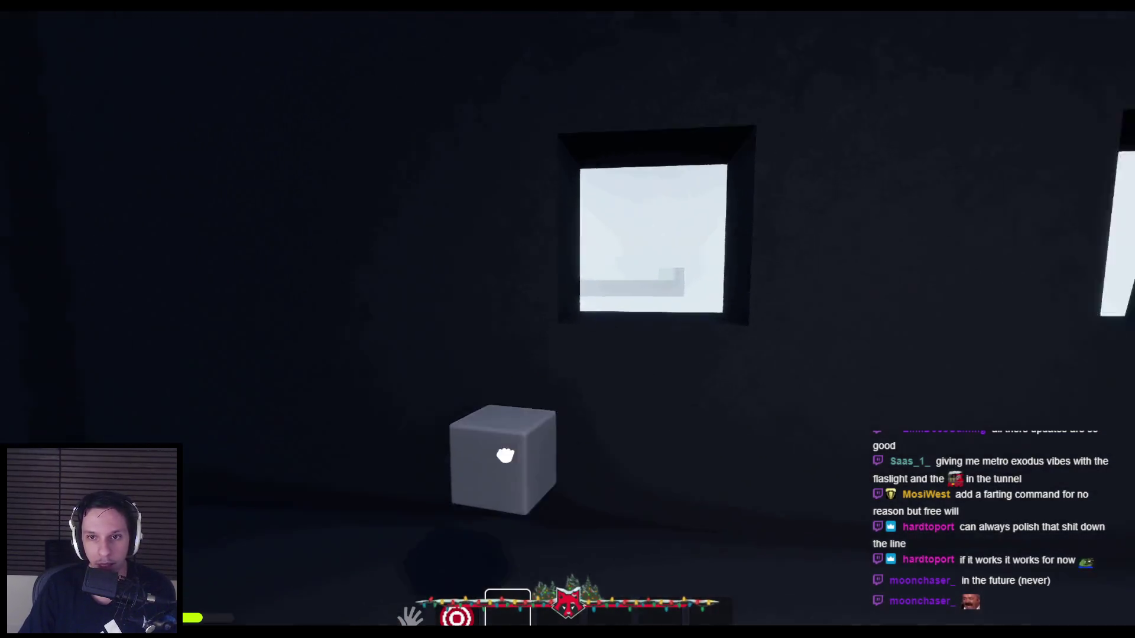
left_click(613, 287)
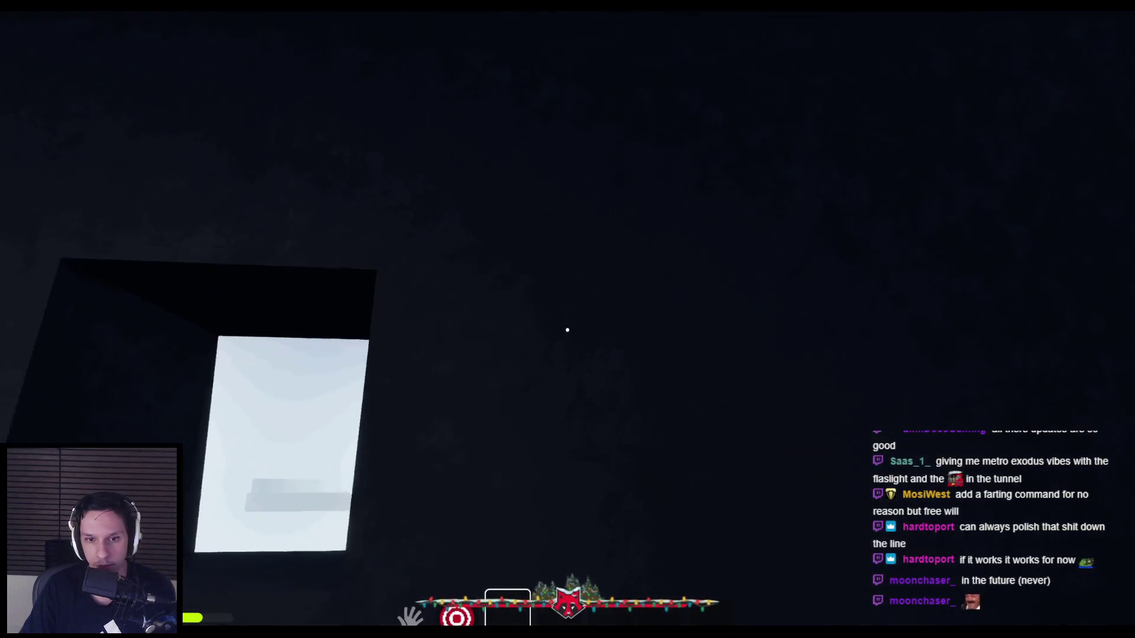
key("1")
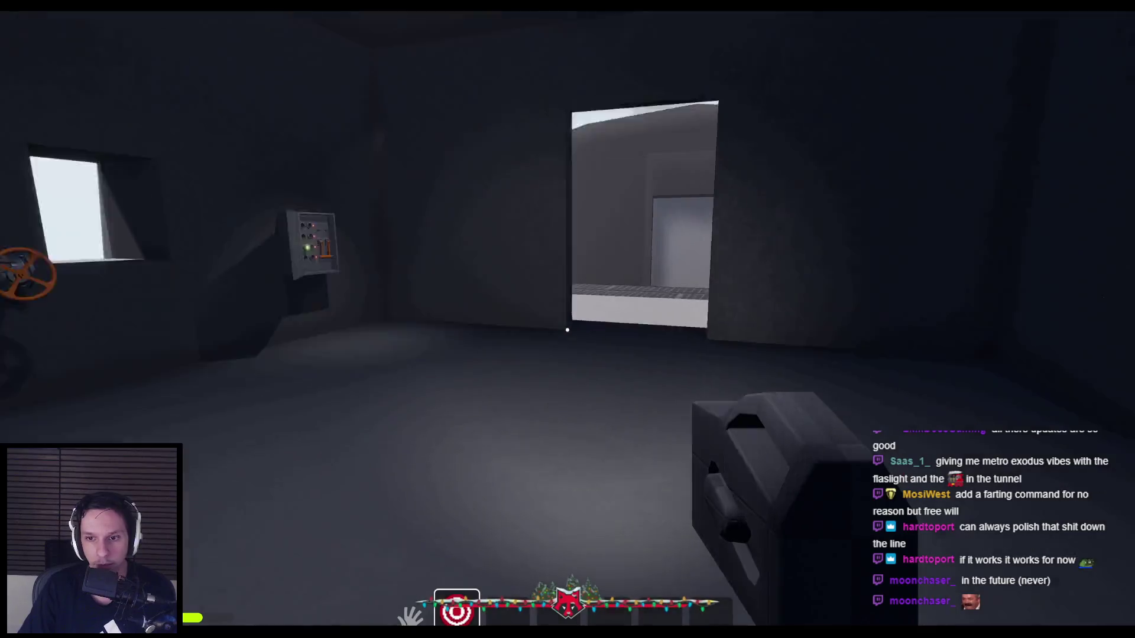
- Walk out onto the ledge and back into the furnace room, raising and lowering the crank device
key("w")
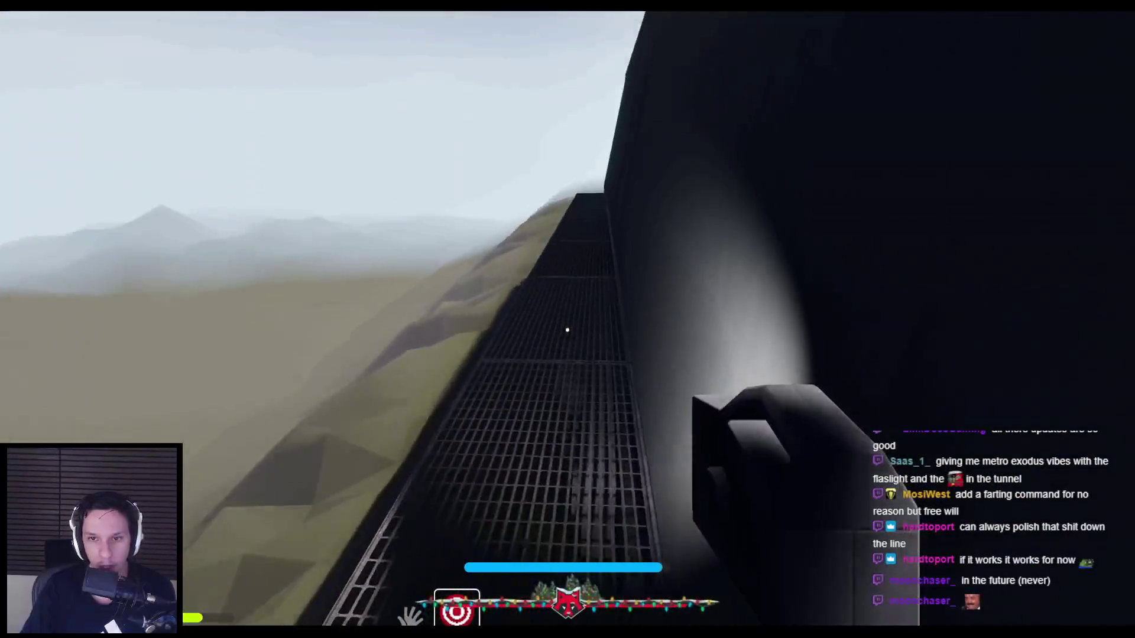
key("w")
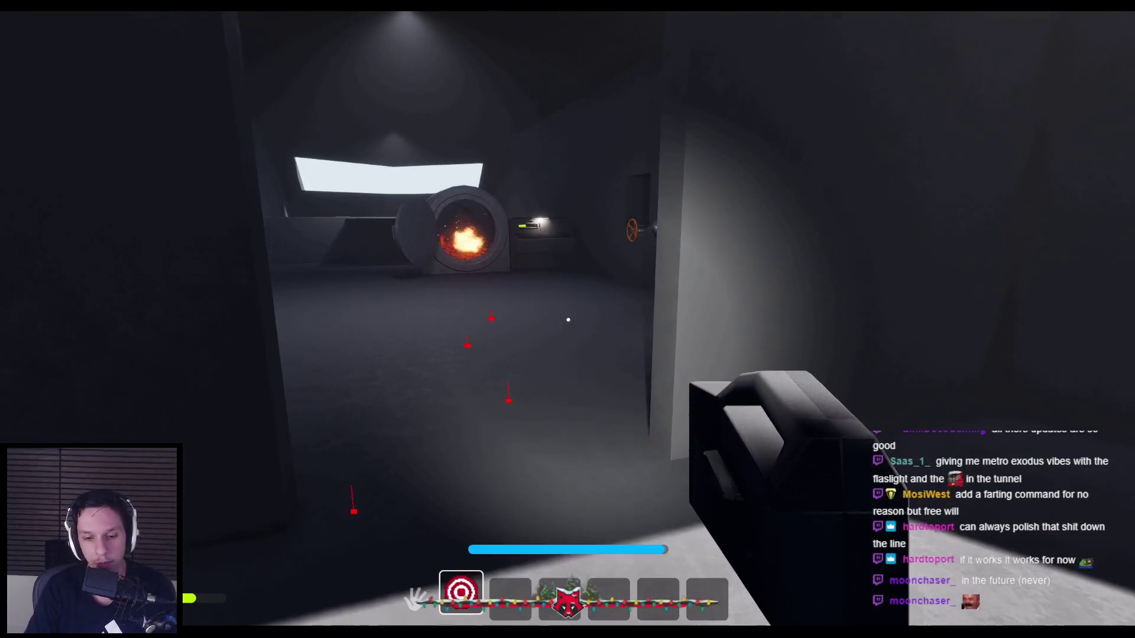
right_click(567, 331)
right_click(568, 319)
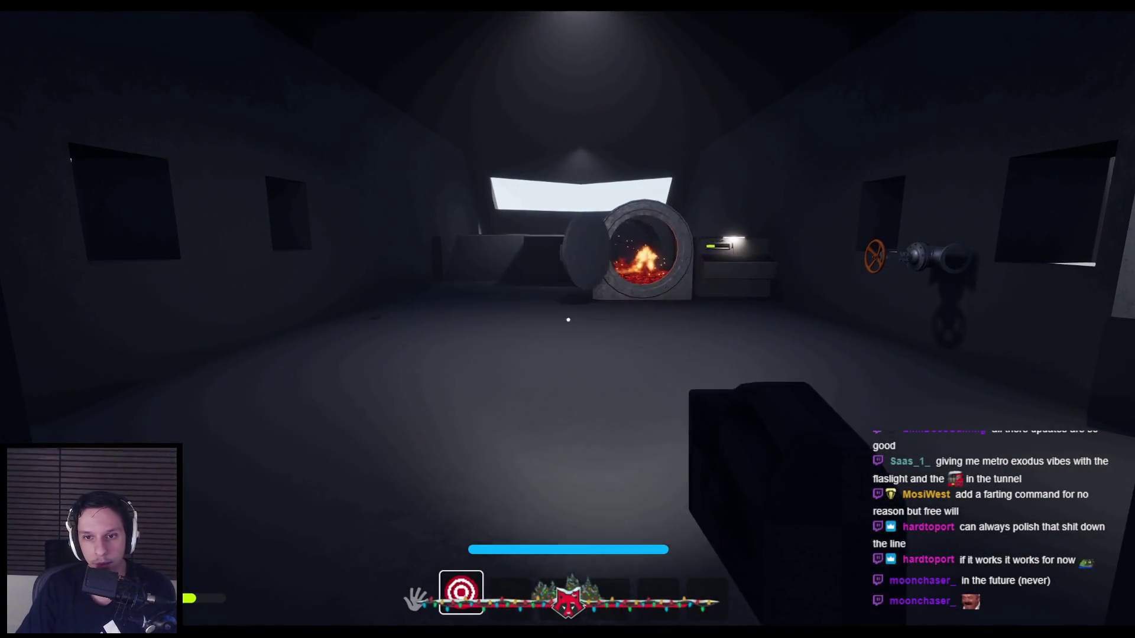
- Walk toward the furnace with the crank device raised, then end the Play In Editor session
key("w")
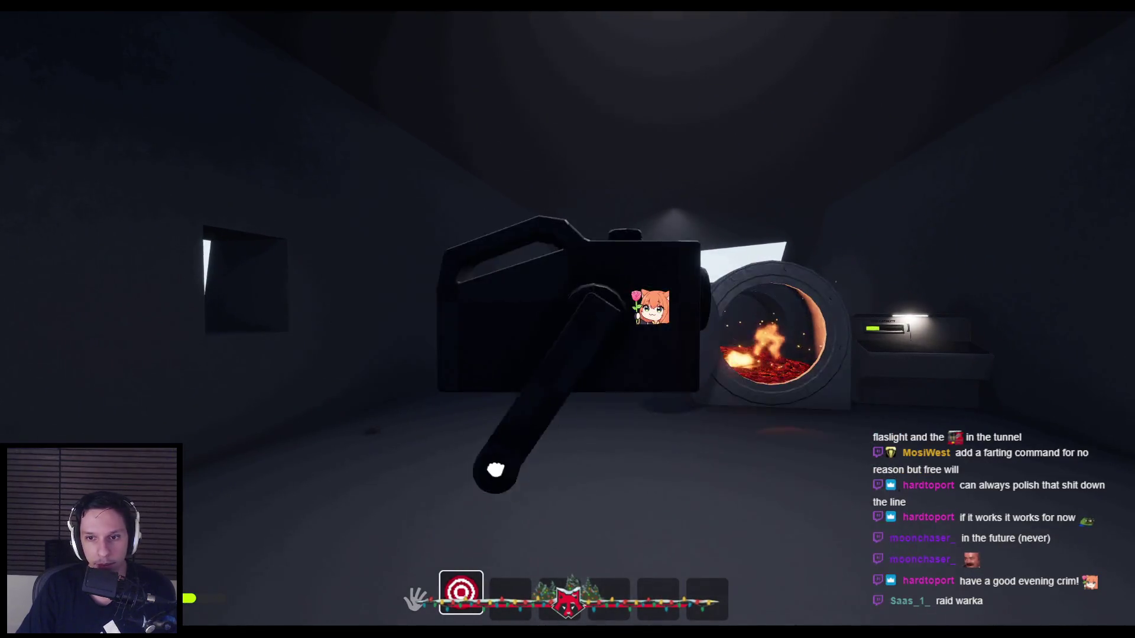
right_click(568, 320)
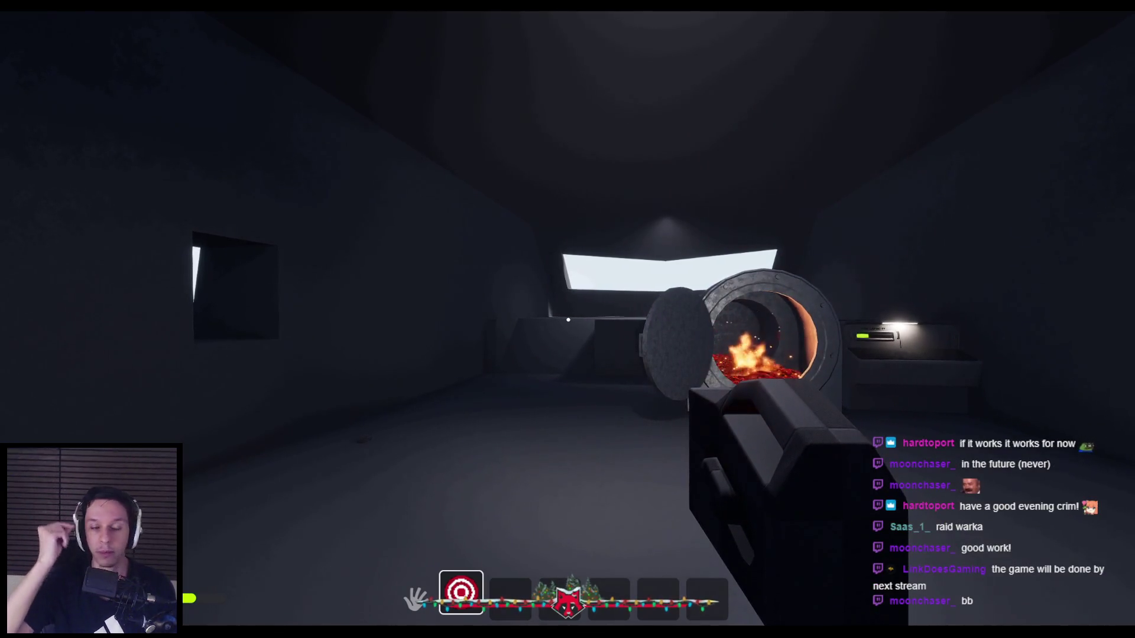
key("Escape")
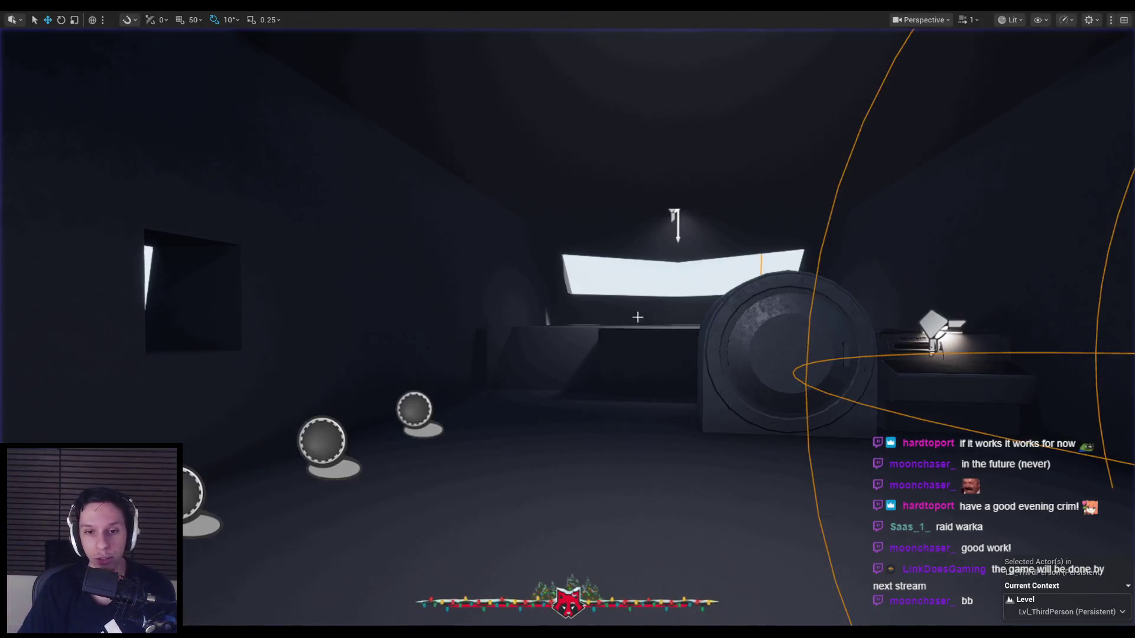
key("f")
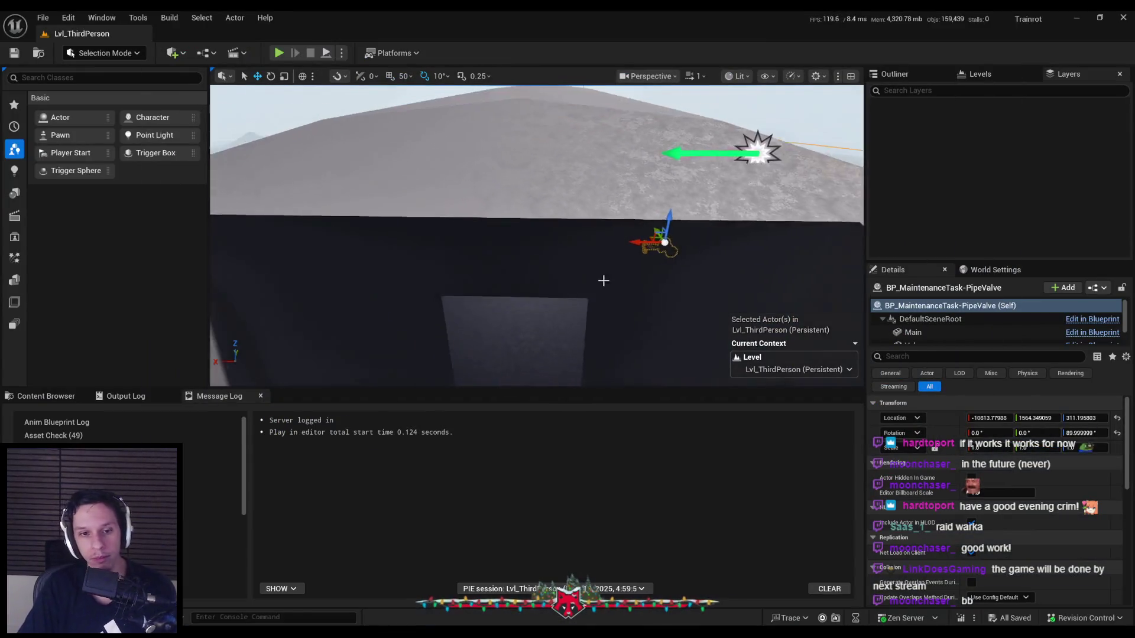